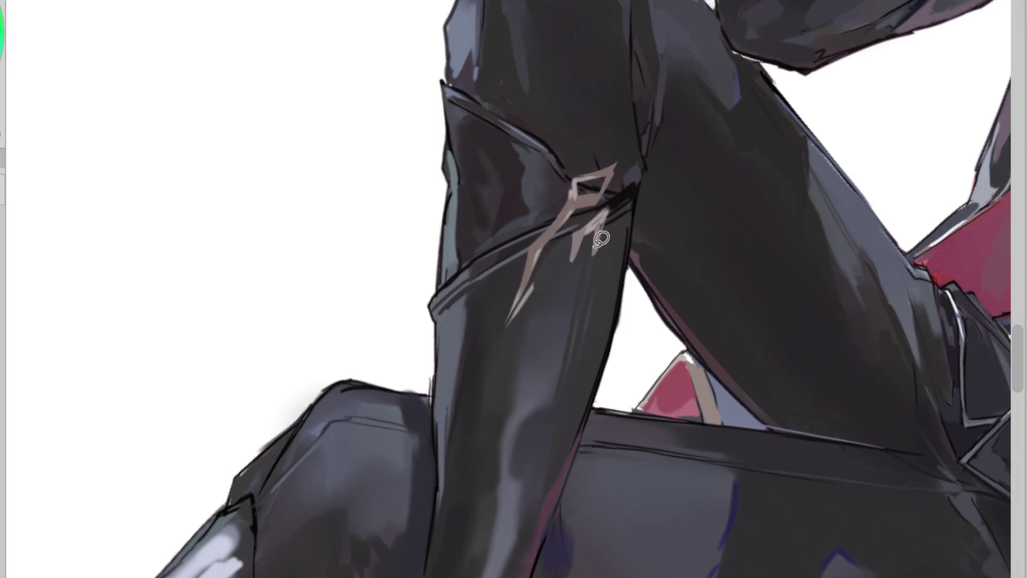
- Redraw the ornament's upper part and lower loop as pointed diamonds, undoing stray strokes
mouse_move(591, 252)
mouse_down()
mouse_move(601, 216)
mouse_move(631, 210)
mouse_up()
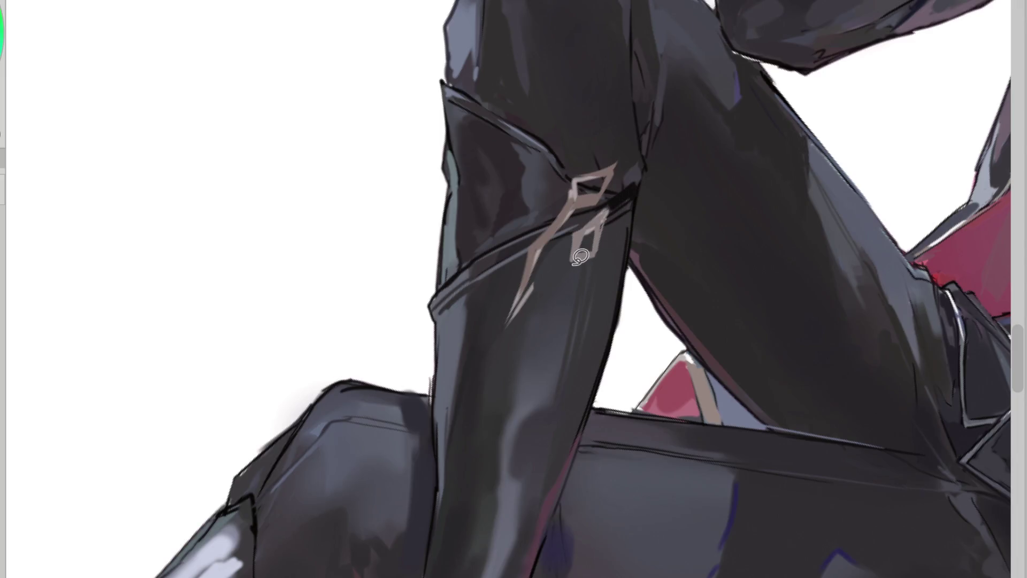
drag(572, 256, 508, 315)
drag(536, 280, 608, 227)
key(ctrl+z)
key(ctrl+z)
key(ctrl+z)
key(ctrl+y)
key(ctrl+y)
key(ctrl+y)
key(ctrl+z)
drag(594, 231, 516, 305)
drag(584, 246, 551, 267)
mouse_move(610, 229)
mouse_down()
mouse_move(588, 242)
mouse_move(602, 235)
mouse_move(583, 259)
mouse_move(597, 257)
mouse_up()
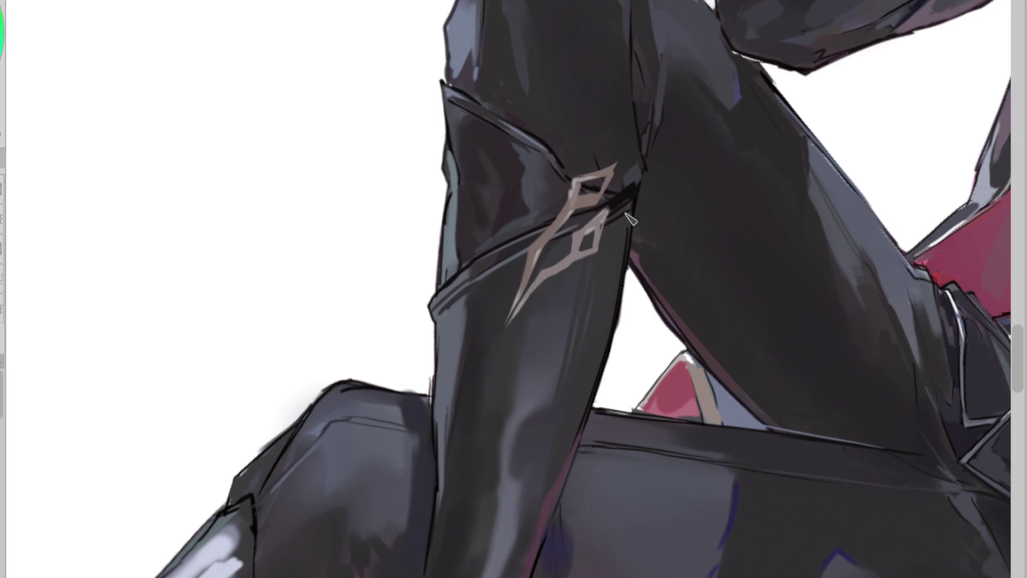
- Sample the ornament's light colour and repaint its tail longer and thicker down the leg
alt+click(607, 204)
alt+click(596, 225)
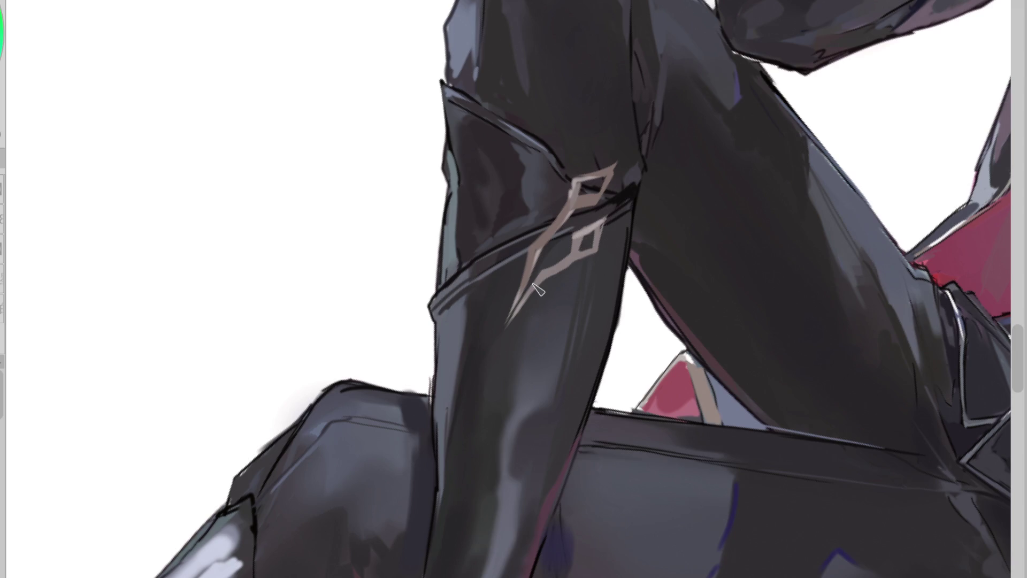
alt+click(522, 270)
mouse_move(535, 273)
mouse_down()
mouse_move(502, 342)
mouse_move(527, 293)
mouse_up()
key(ctrl+z)
alt+click(522, 304)
key(ctrl+z)
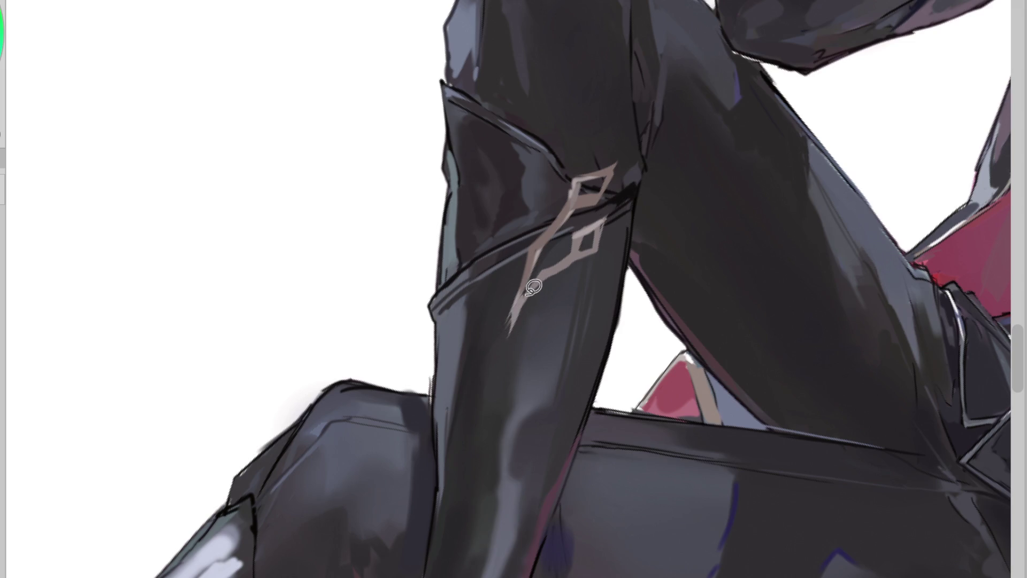
drag(507, 346, 538, 292)
- Lasso-select and remove the stray light diamond fill below the ornament
mouse_move(508, 335)
mouse_down()
mouse_move(563, 286)
mouse_move(536, 316)
mouse_move(548, 294)
mouse_move(554, 302)
mouse_move(532, 299)
mouse_up()
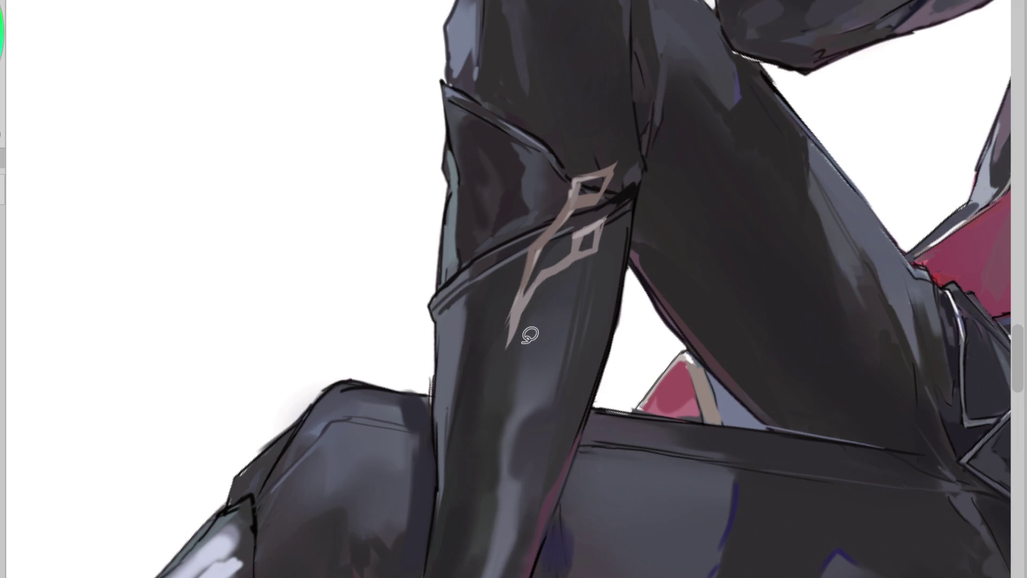
drag(515, 328, 586, 294)
key(ctrl+z)
mouse_move(567, 295)
mouse_down()
mouse_move(595, 287)
mouse_move(554, 303)
mouse_move(530, 328)
mouse_move(566, 297)
mouse_move(524, 315)
mouse_move(516, 357)
mouse_up()
key(e)
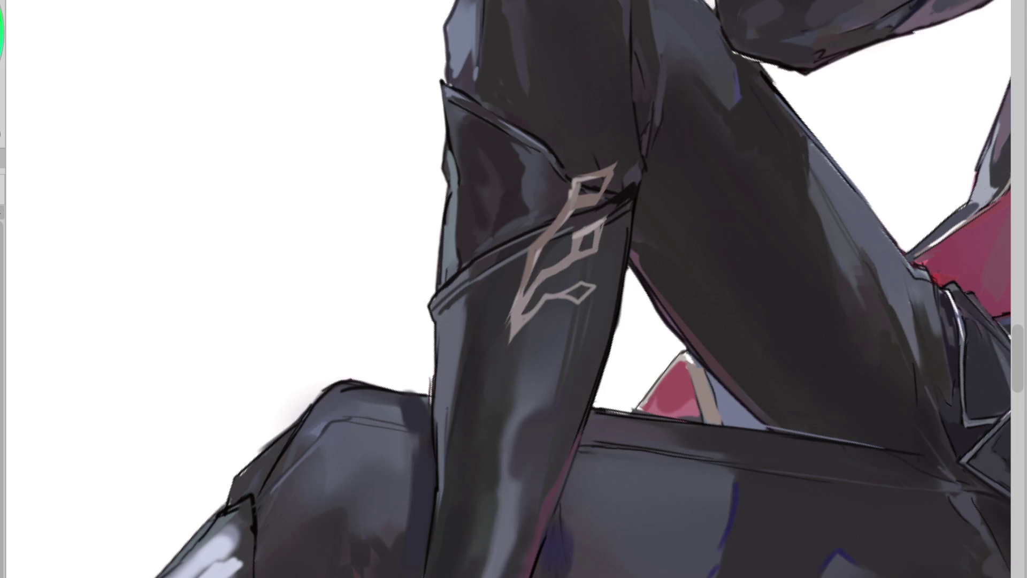
alt+click(501, 309)
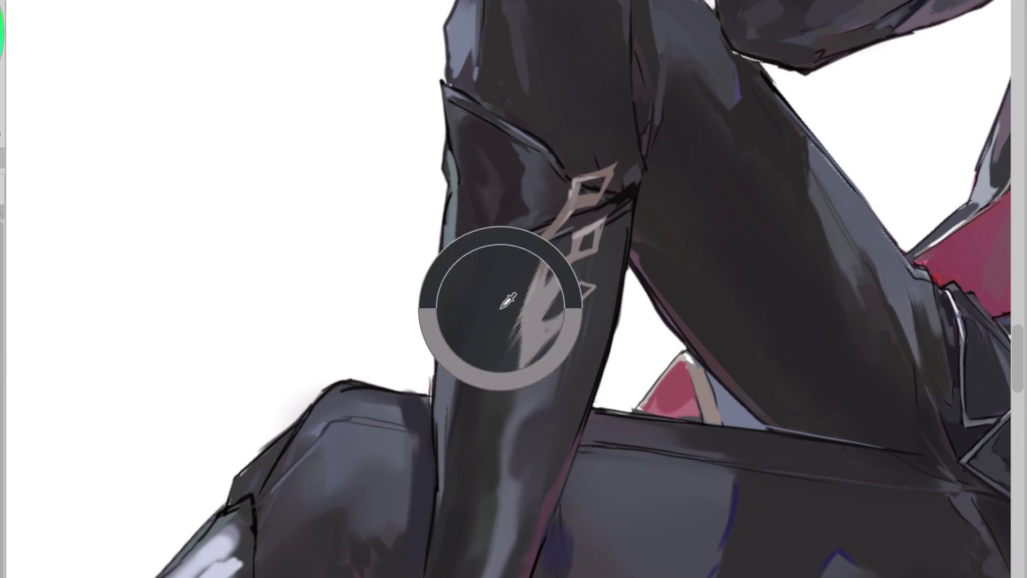
- Extend the emblem's lower tip and the small diamond's right point in the boot colour
alt+click(522, 305)
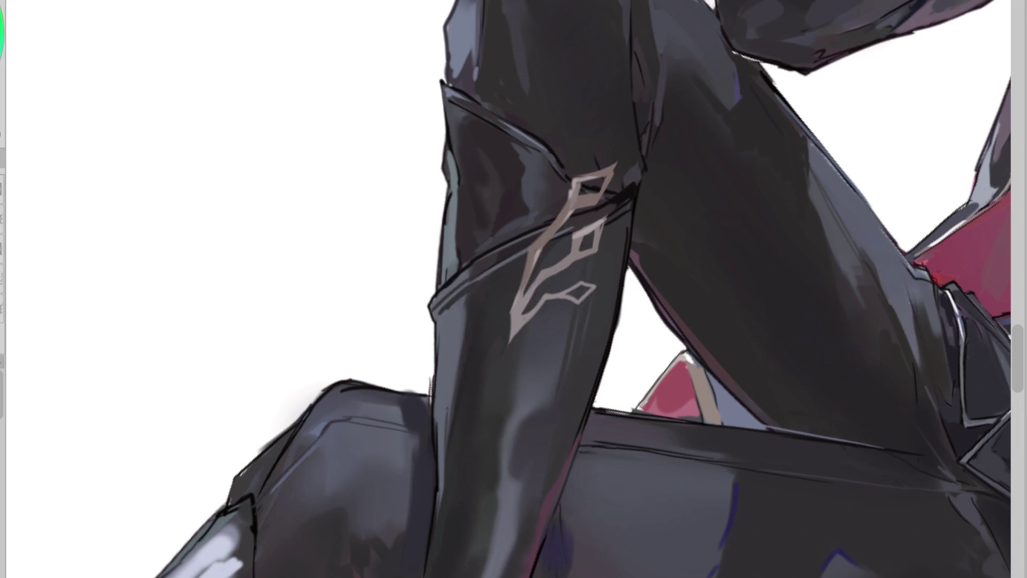
drag(518, 320, 506, 356)
mouse_move(580, 282)
mouse_down()
mouse_move(603, 288)
mouse_move(588, 302)
mouse_up()
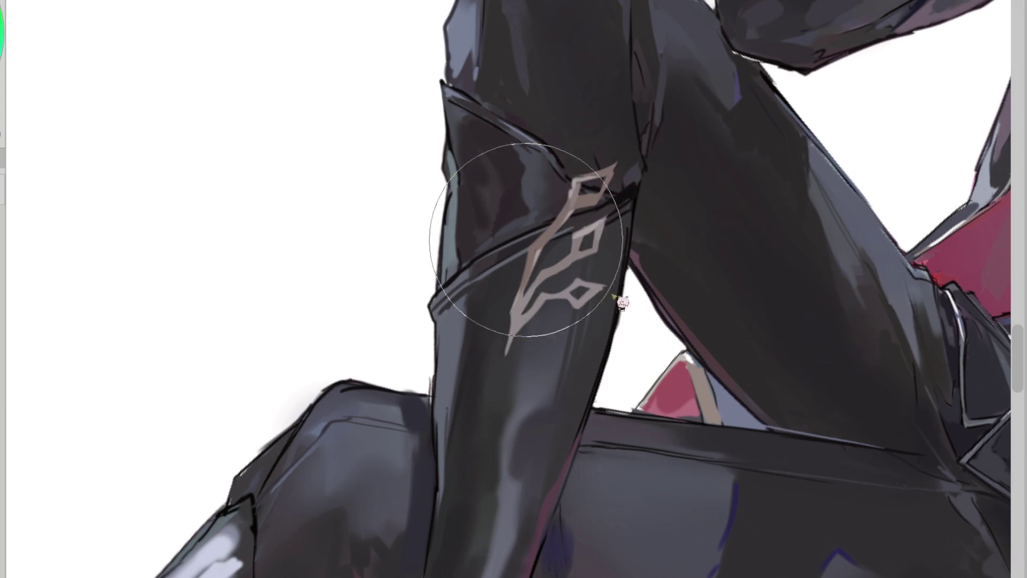
key(ctrl+z)
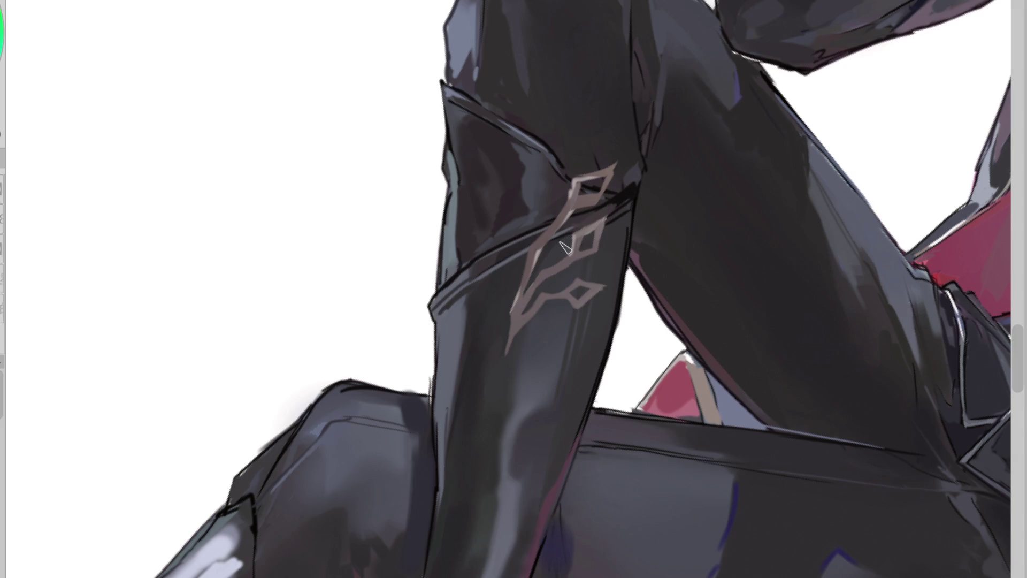
- Paint light highlights along the emblem's lower-left, upper diagonal and top diamond edges, then a dark line below its tip
drag(543, 271, 510, 337)
mouse_move(531, 257)
mouse_down()
mouse_move(568, 202)
mouse_move(582, 206)
mouse_up()
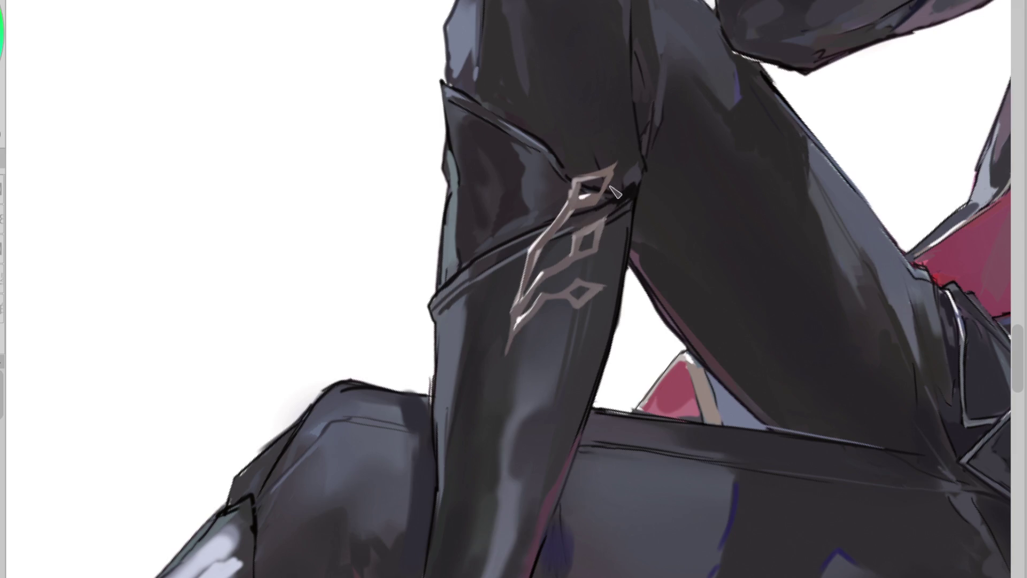
key(ctrl+z)
mouse_move(571, 212)
mouse_down()
mouse_move(532, 257)
mouse_move(606, 196)
mouse_move(547, 232)
mouse_up()
key(ctrl+z)
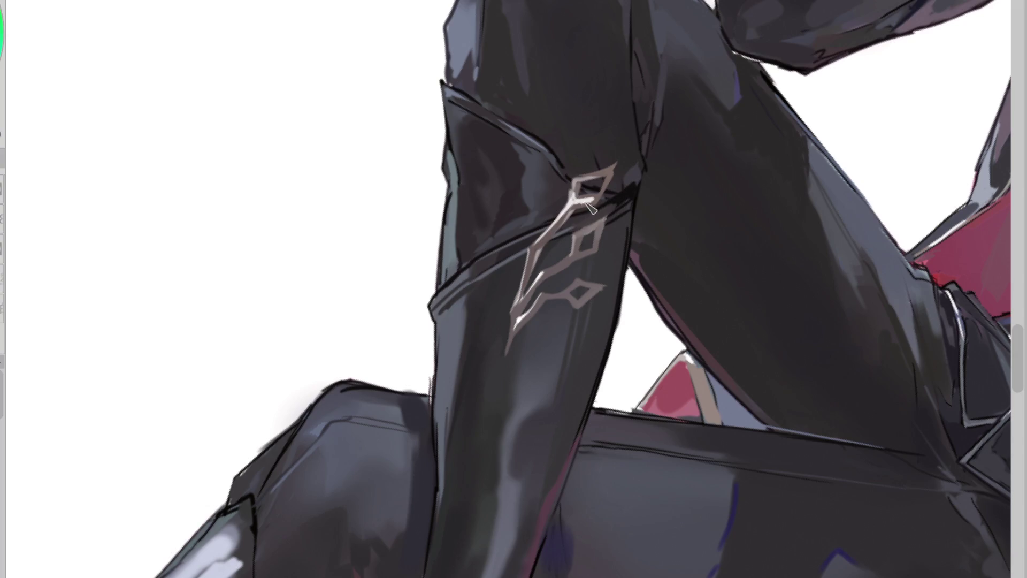
mouse_move(615, 164)
mouse_down()
mouse_move(598, 202)
mouse_move(604, 227)
mouse_move(579, 234)
mouse_up()
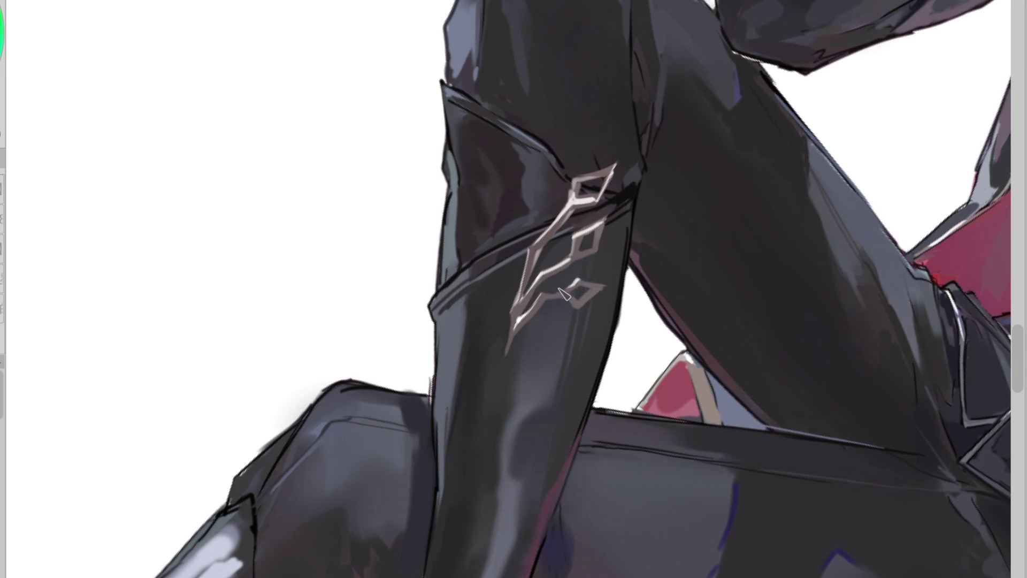
alt+click(550, 184)
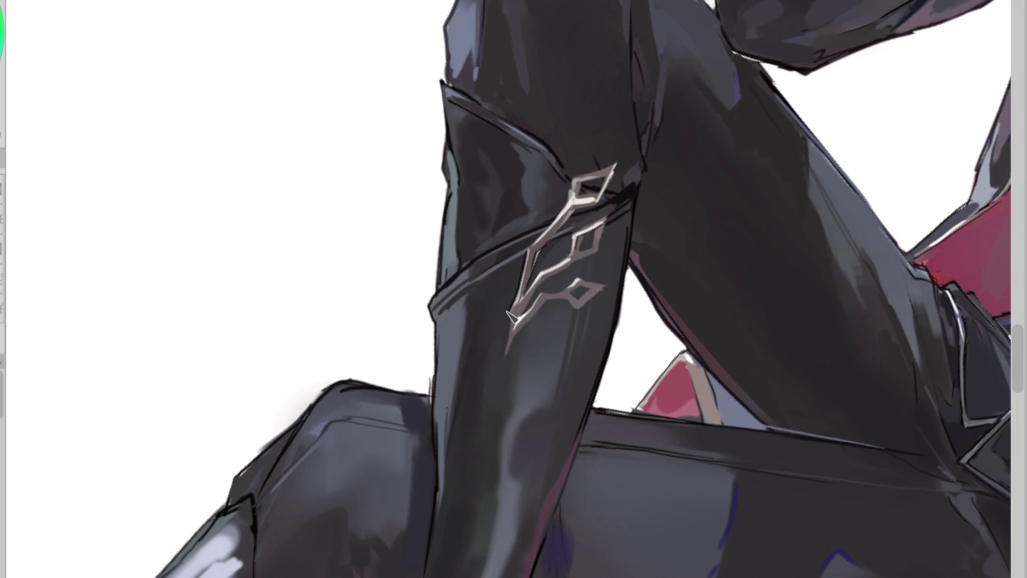
drag(513, 327, 502, 366)
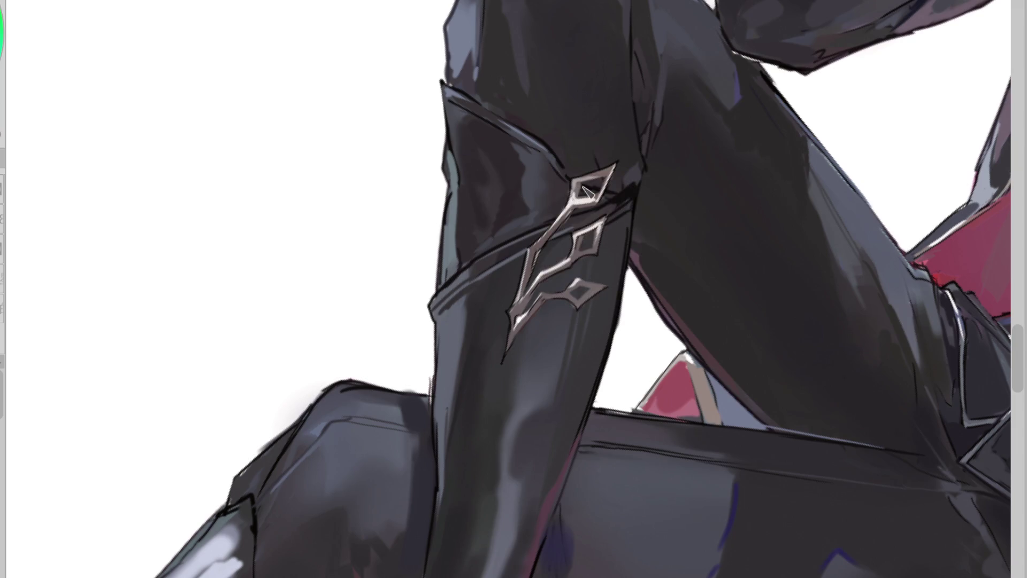
- Brighten the emblem's diagonal stroke to silver and darken the middle and lower diamond centres, undoing the liquify warp
alt+click(580, 204)
drag(576, 212, 536, 258)
alt+click(547, 302)
alt+click(551, 299)
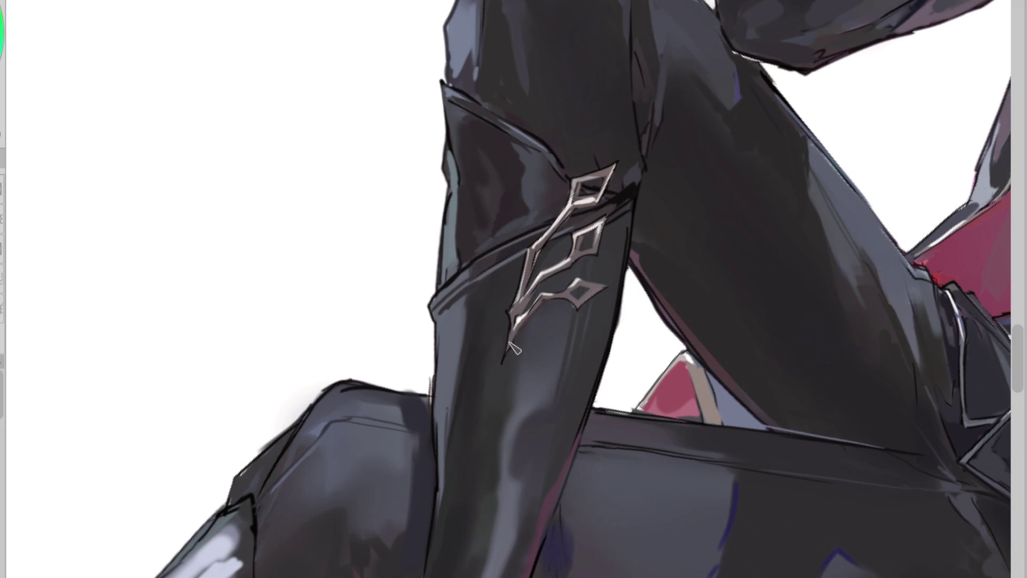
alt+click(586, 282)
drag(589, 239, 582, 261)
drag(560, 301, 546, 285)
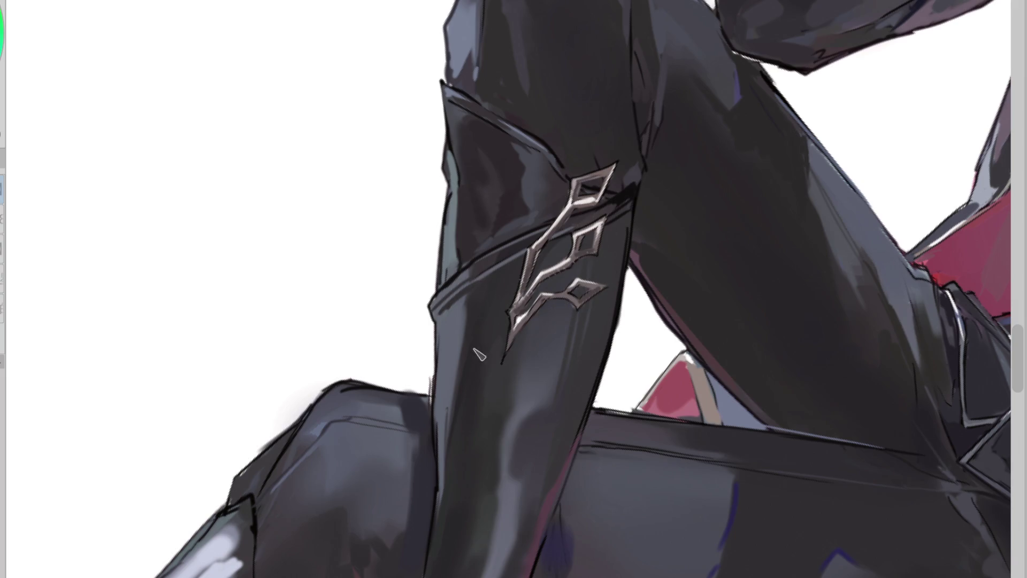
drag(607, 256, 596, 295)
key(ctrl+z)
- Flip the canvas horizontally, rotate it about 45 degrees and zoom in on the boot heel
scroll(534, 255, down, 3)
scroll(715, 140, up, 2)
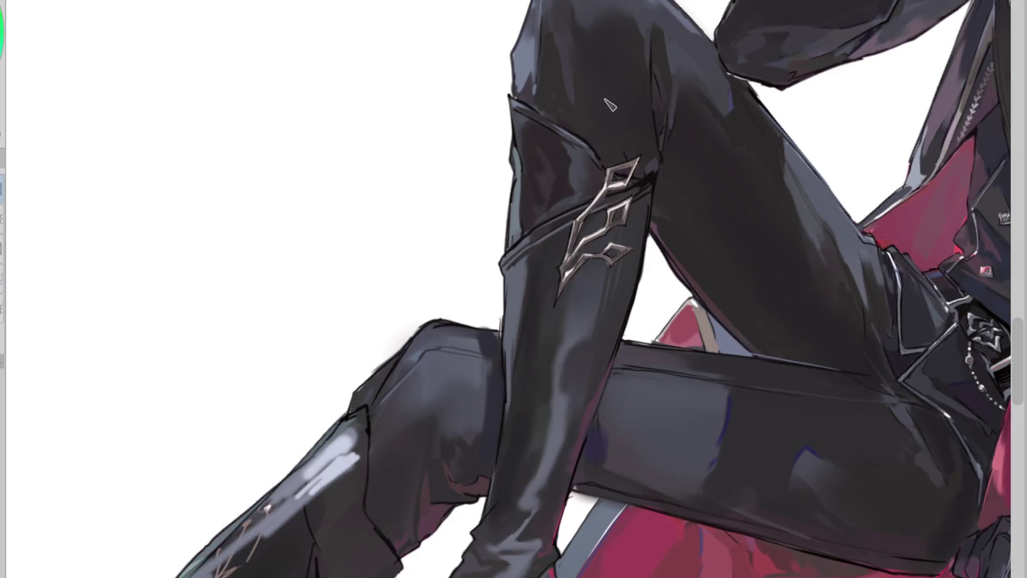
scroll(605, 99, down, 2)
key(h)
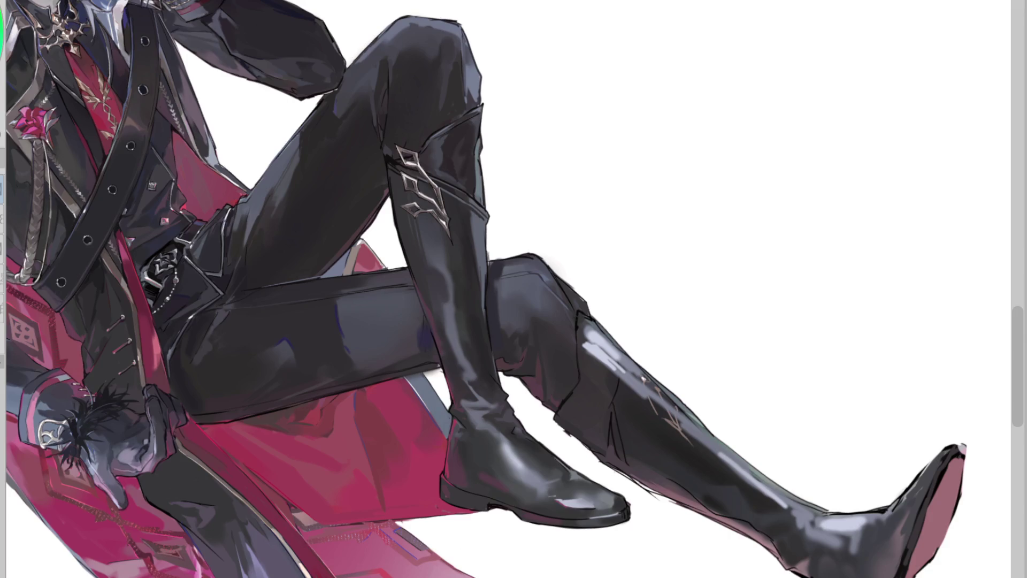
key(End)
key(End)
key(End)
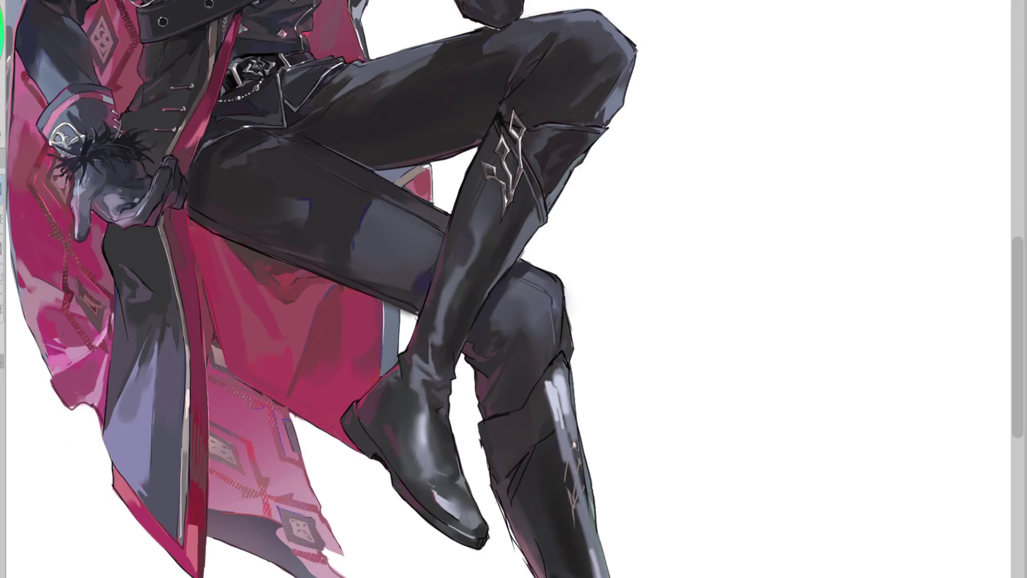
scroll(321, 288, right, 2)
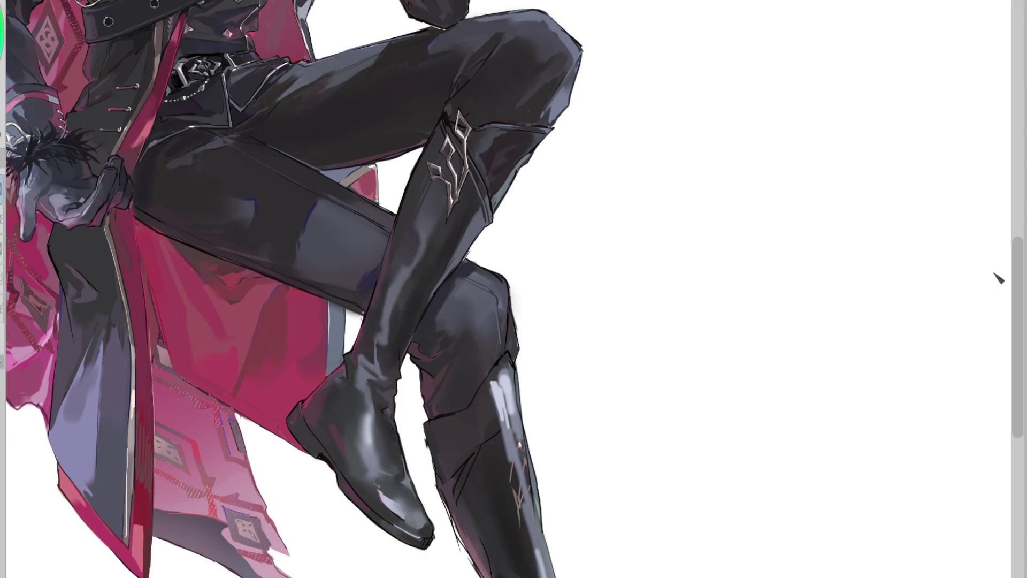
scroll(998, 278, down, 1)
scroll(338, 451, down, 2)
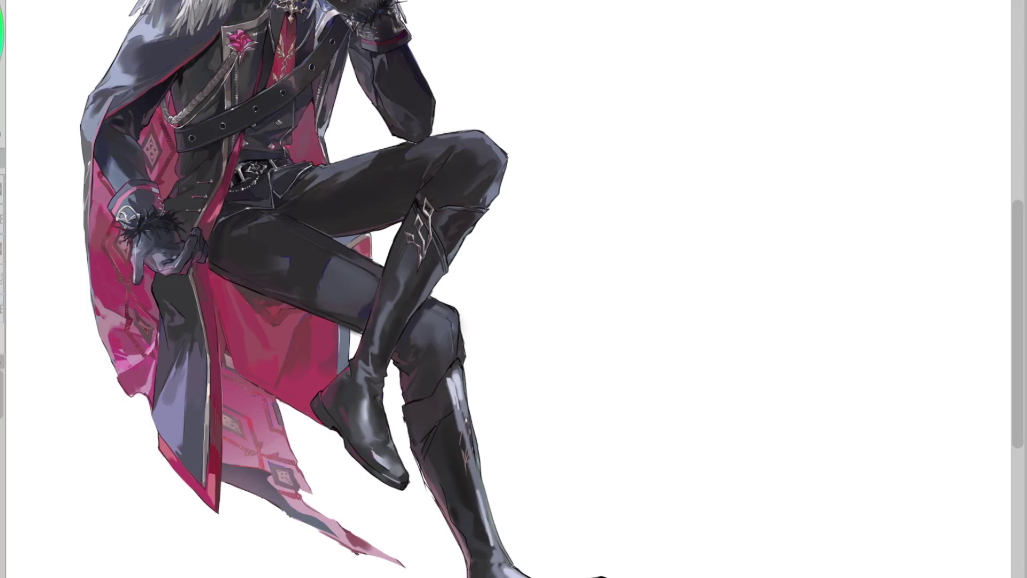
scroll(348, 412, up, 4)
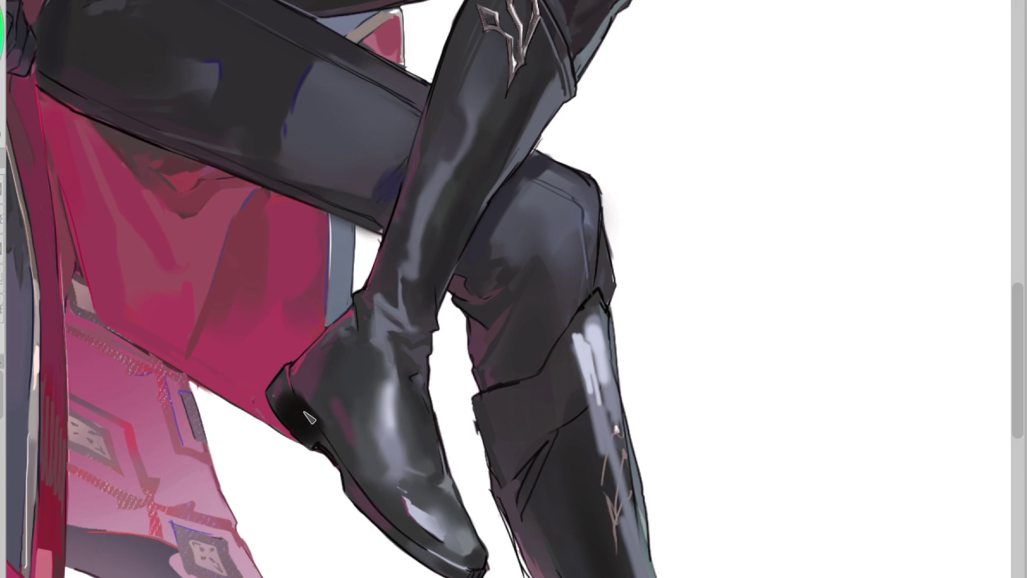
click(321, 426)
mouse_move(272, 393)
mouse_down()
mouse_move(321, 444)
mouse_move(318, 430)
mouse_up()
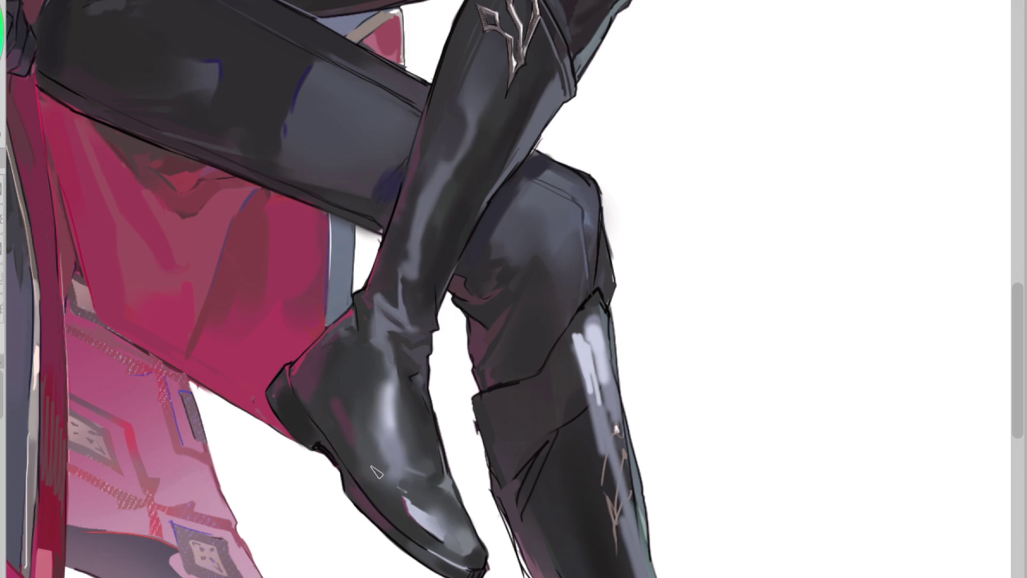
drag(342, 476, 399, 533)
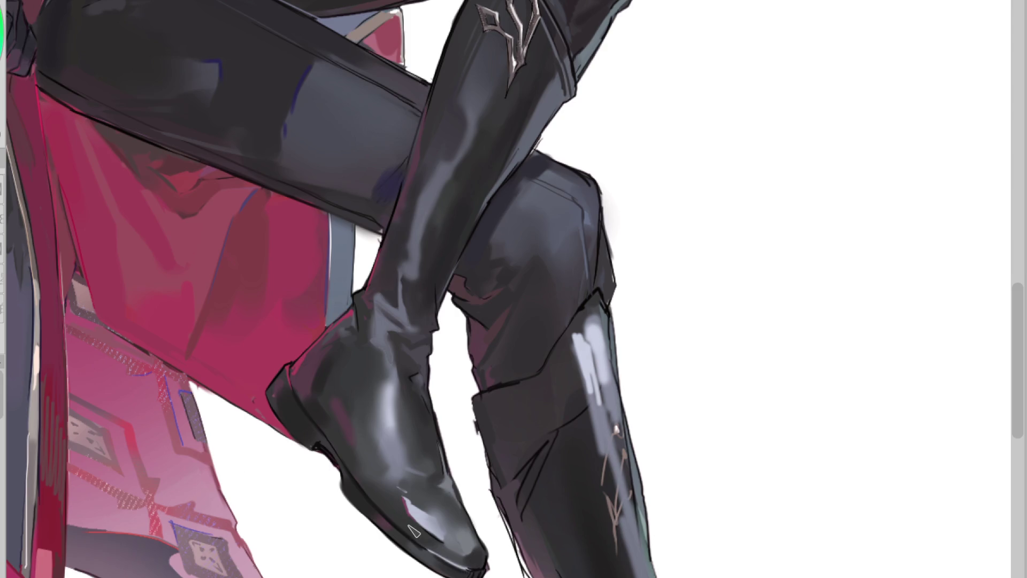
scroll(415, 531, down, 2)
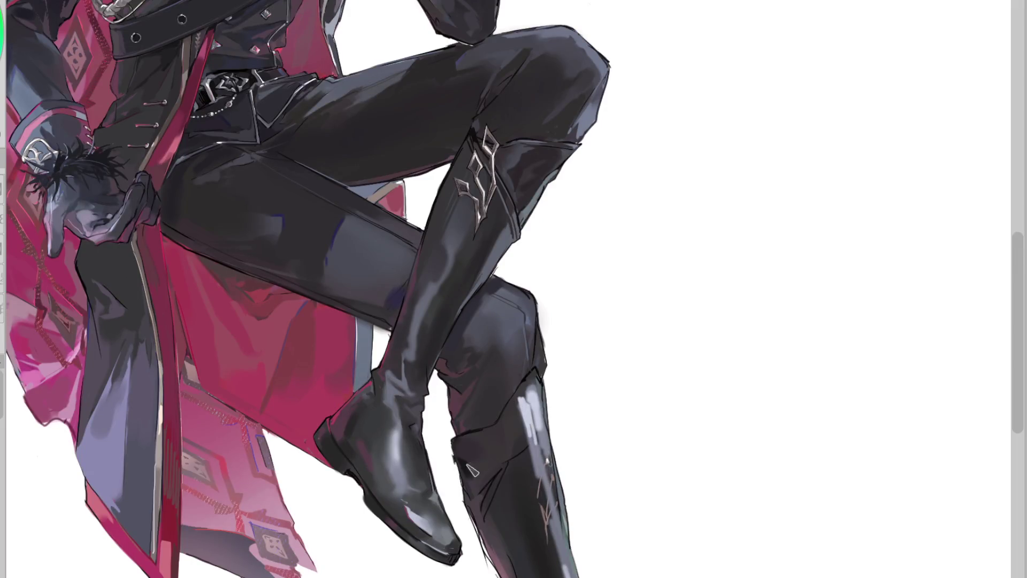
drag(472, 470, 484, 495)
mouse_move(495, 444)
mouse_down()
mouse_move(506, 460)
mouse_move(526, 396)
mouse_move(527, 449)
mouse_up()
alt+click(548, 415)
mouse_move(548, 415)
mouse_down()
mouse_move(543, 402)
mouse_move(537, 428)
mouse_move(535, 390)
mouse_move(539, 413)
mouse_up()
alt+click(531, 441)
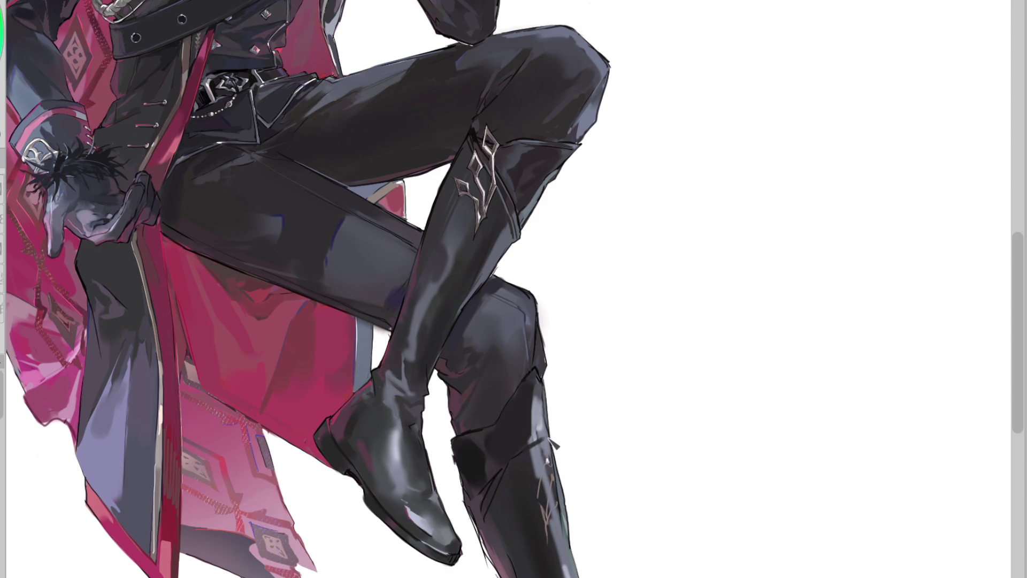
alt+click(545, 446)
alt+click(474, 467)
key(h)
alt+click(522, 443)
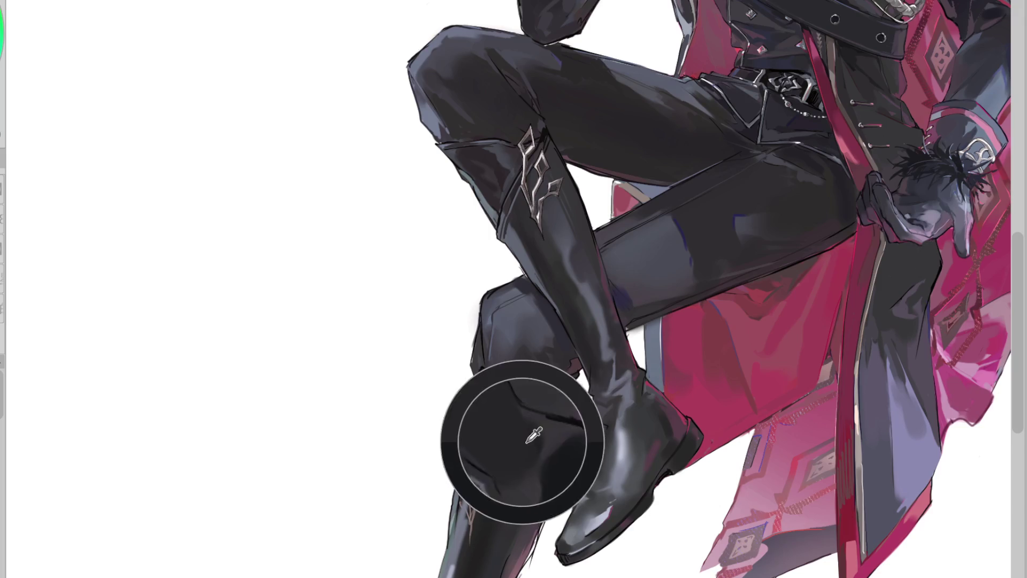
alt+click(537, 475)
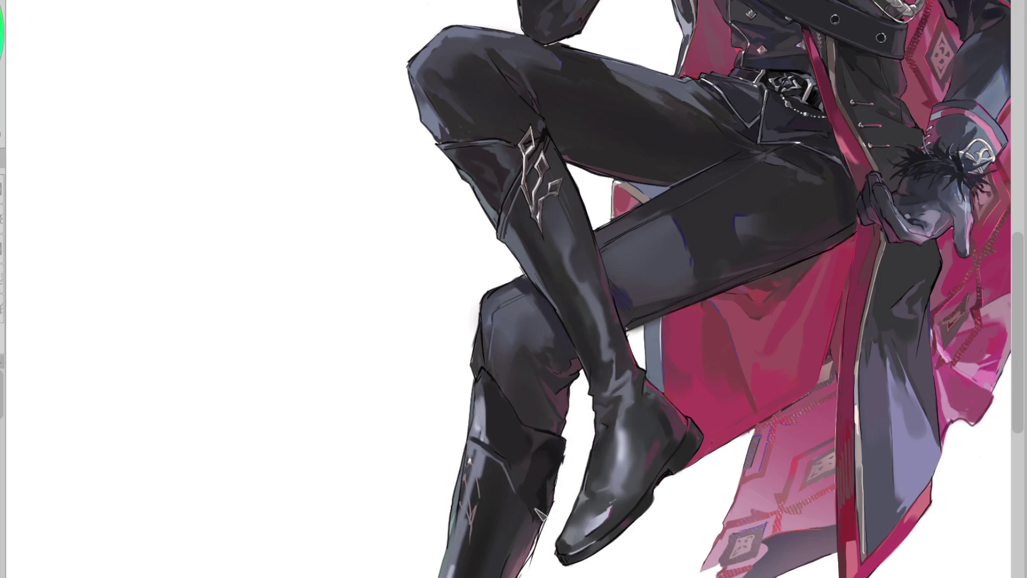
alt+click(487, 399)
alt+click(484, 417)
scroll(938, 316, down, 5)
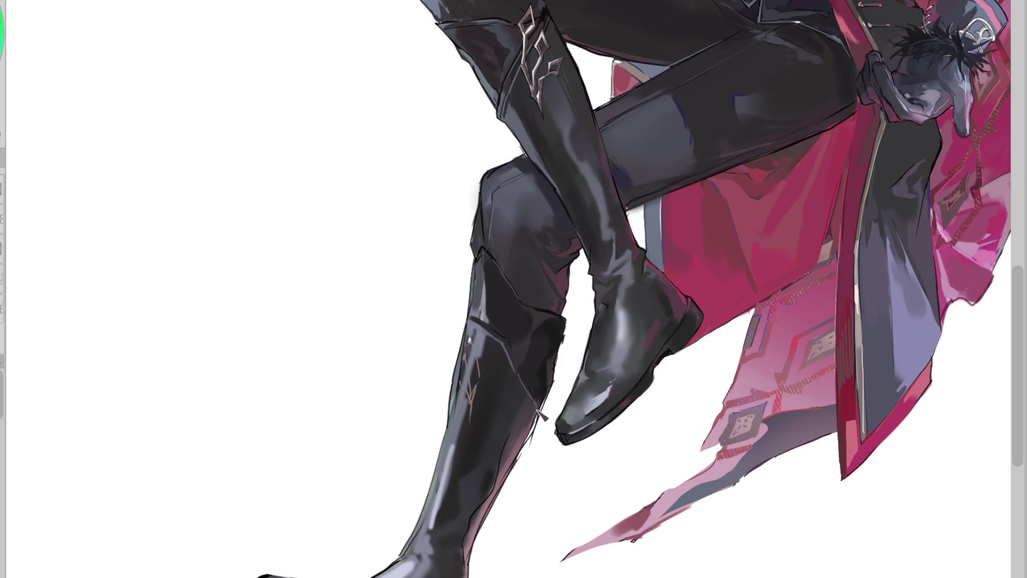
alt+click(496, 440)
alt+click(489, 480)
scroll(1016, 338, down, 3)
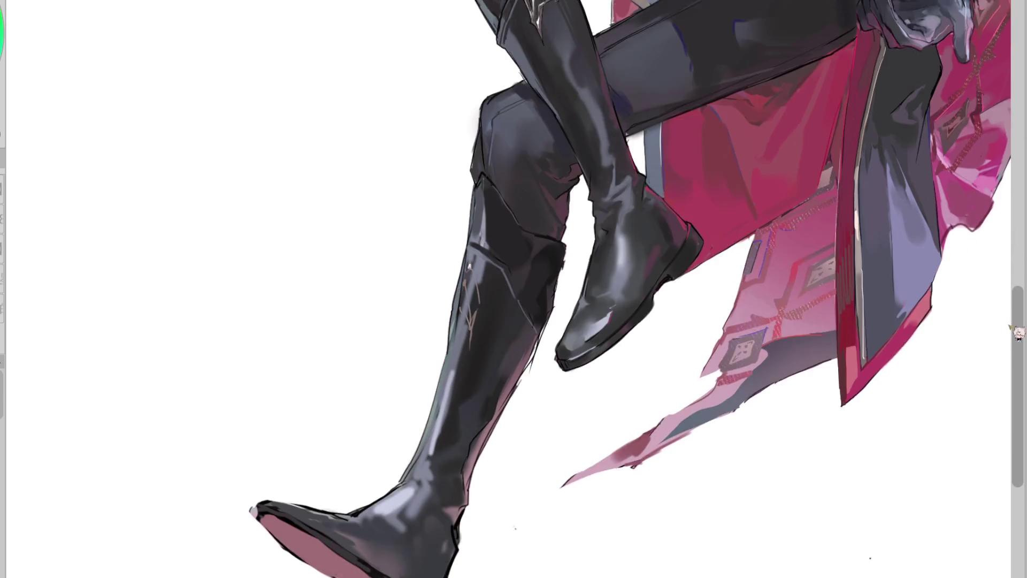
scroll(1011, 339, down, 1)
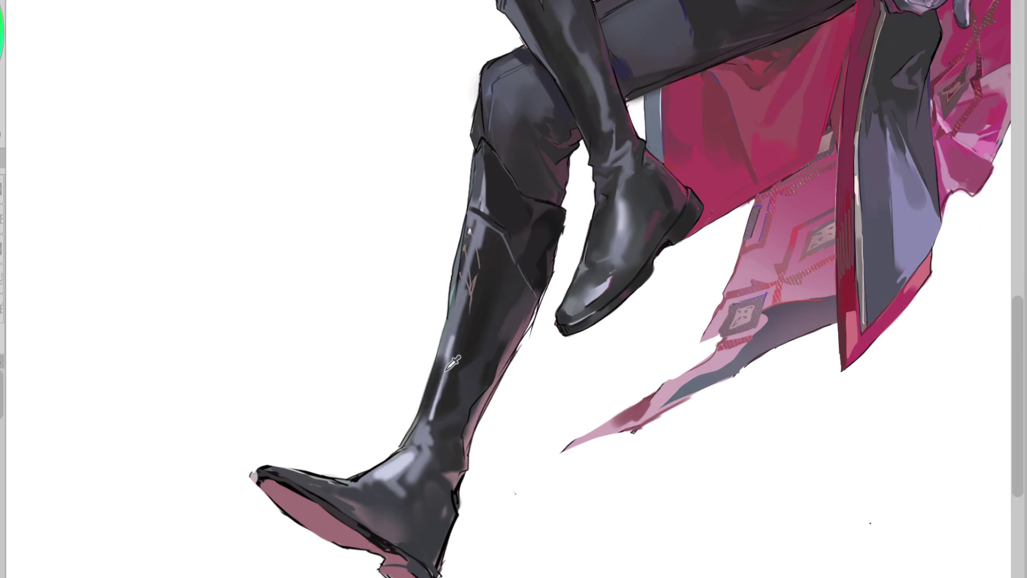
alt+click(422, 438)
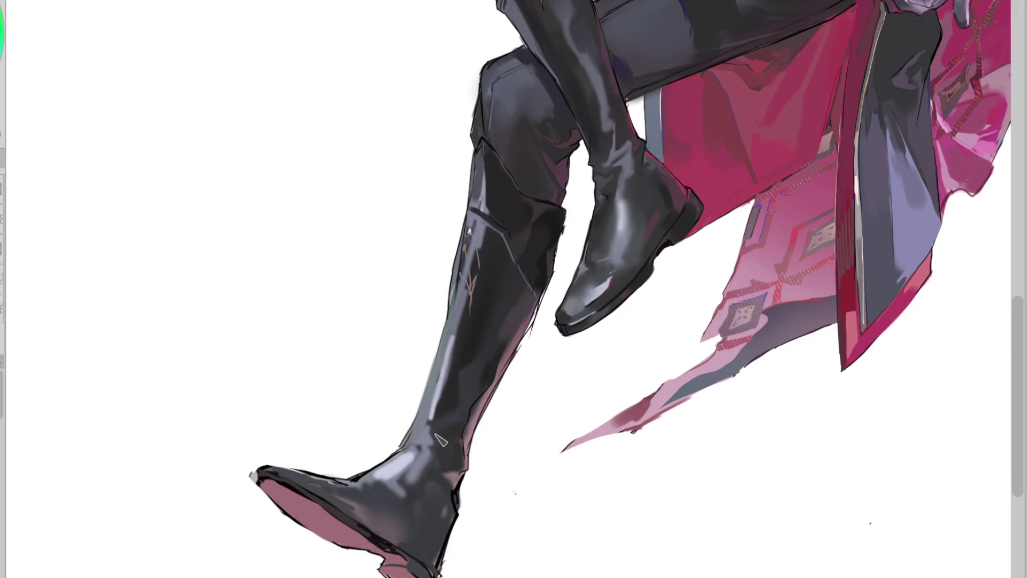
alt+click(427, 401)
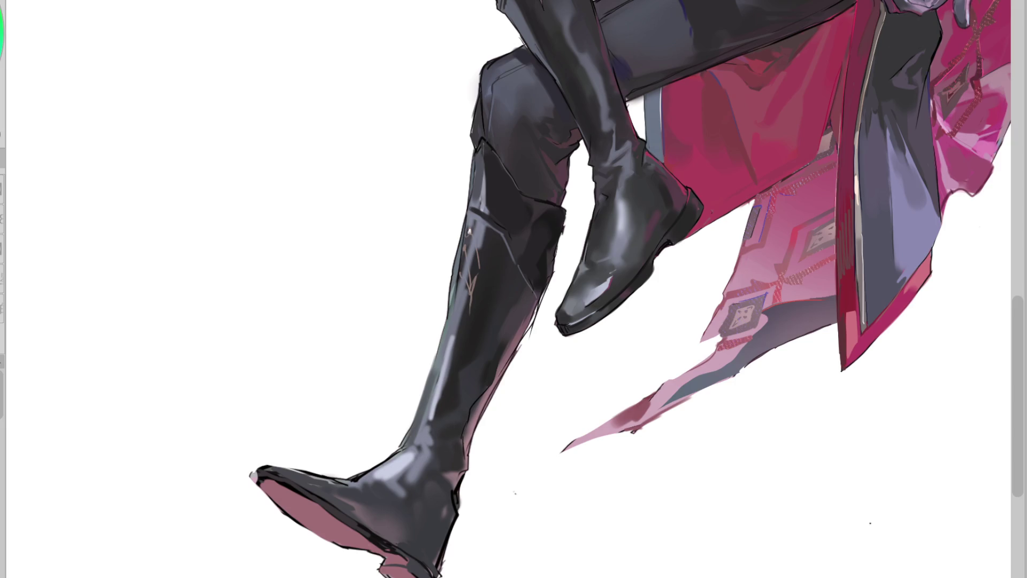
scroll(438, 430, up, 2)
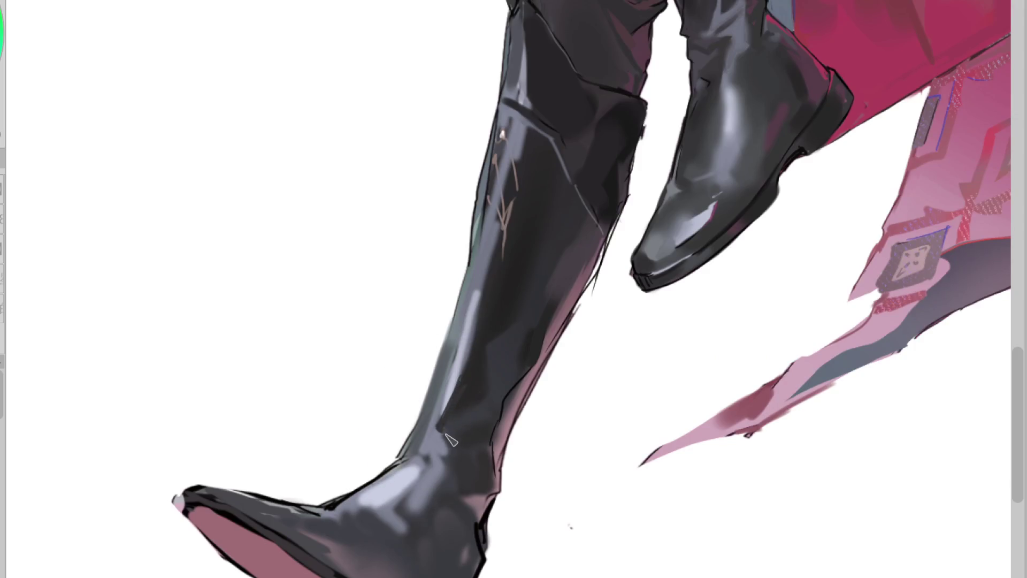
- Dab sampled grey tones onto the lower boot and paint a darker shadow across its ankle
ctrl+click(454, 449)
drag(452, 448, 439, 454)
ctrl+click(438, 456)
ctrl+click(456, 463)
ctrl+click(471, 468)
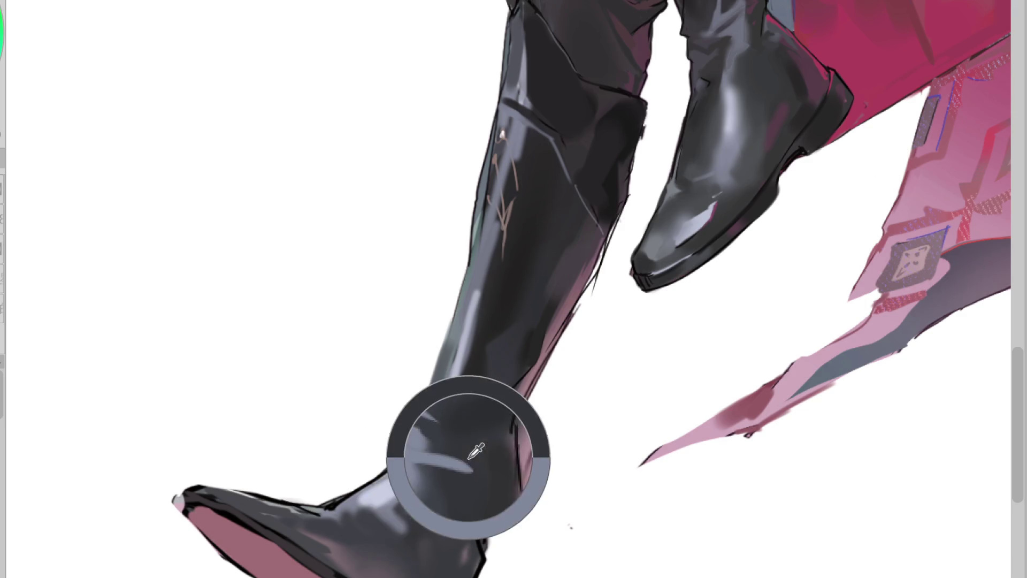
ctrl+click(448, 463)
click(444, 467)
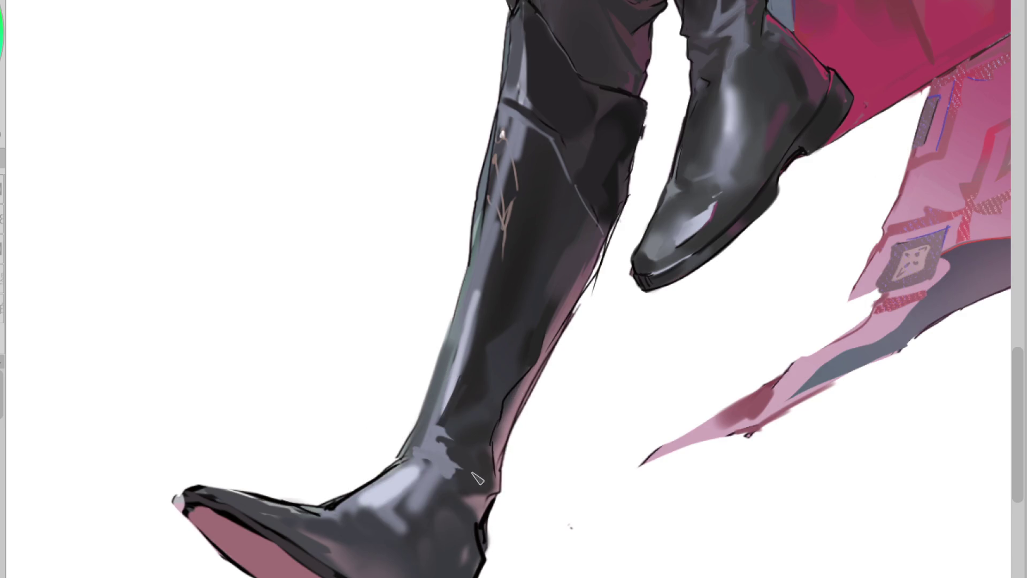
ctrl+click(415, 459)
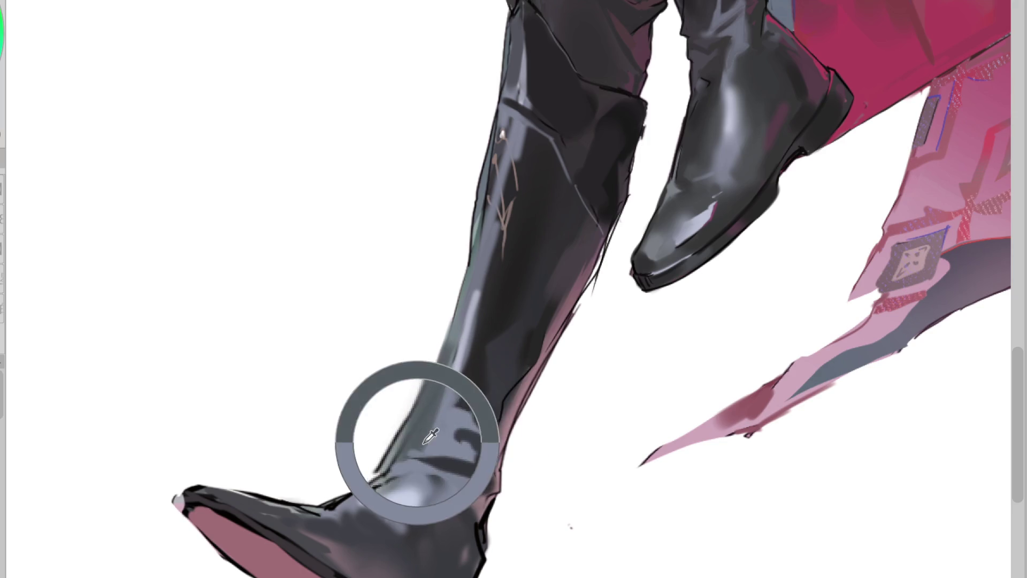
ctrl+click(468, 464)
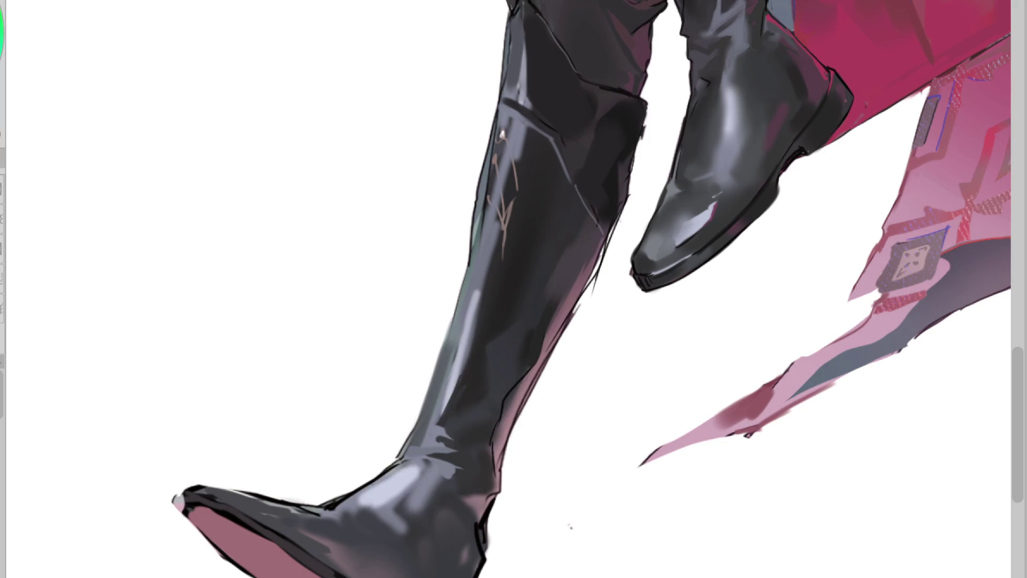
ctrl+click(470, 425)
ctrl+click(434, 432)
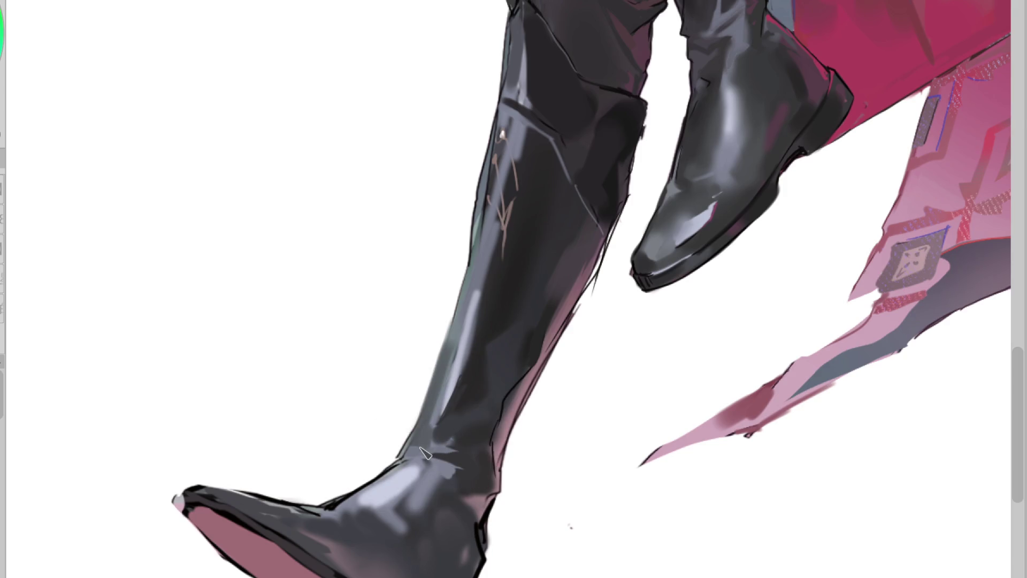
ctrl+click(452, 471)
ctrl+click(480, 489)
drag(439, 466, 470, 485)
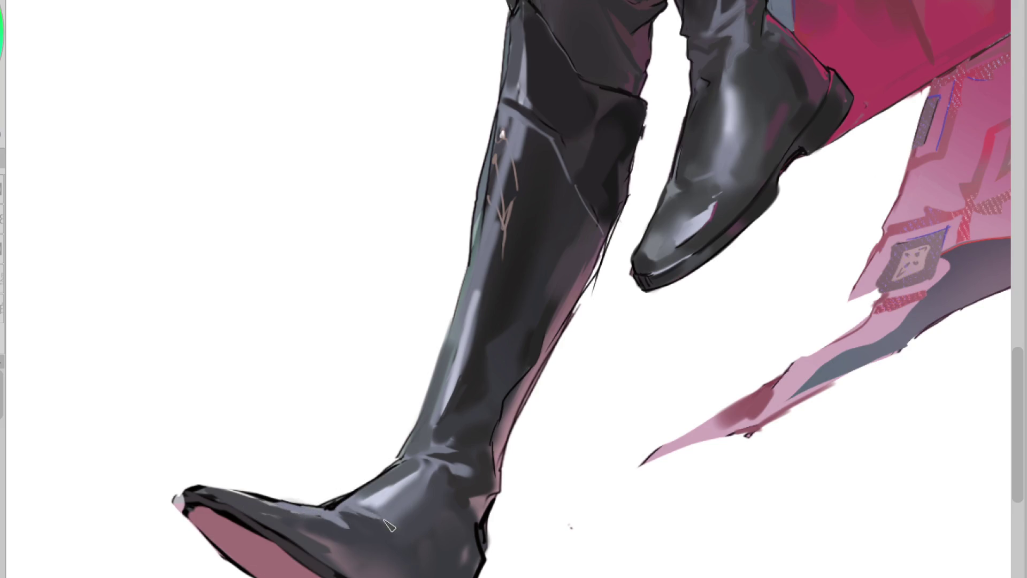
- Paint a light highlight on the instep, then brighten and lengthen it on the mirrored canvas
alt+click(367, 500)
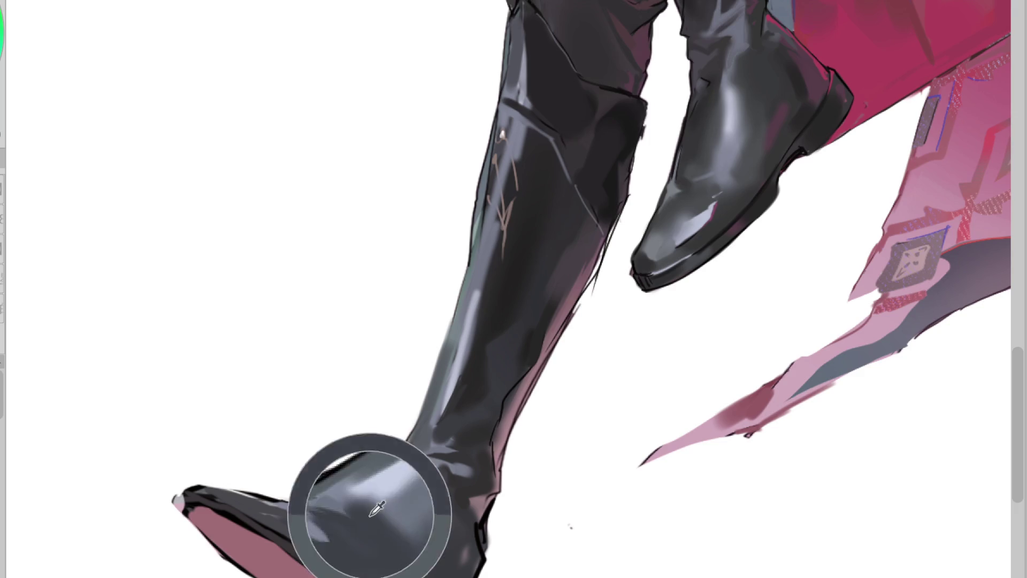
alt+click(393, 494)
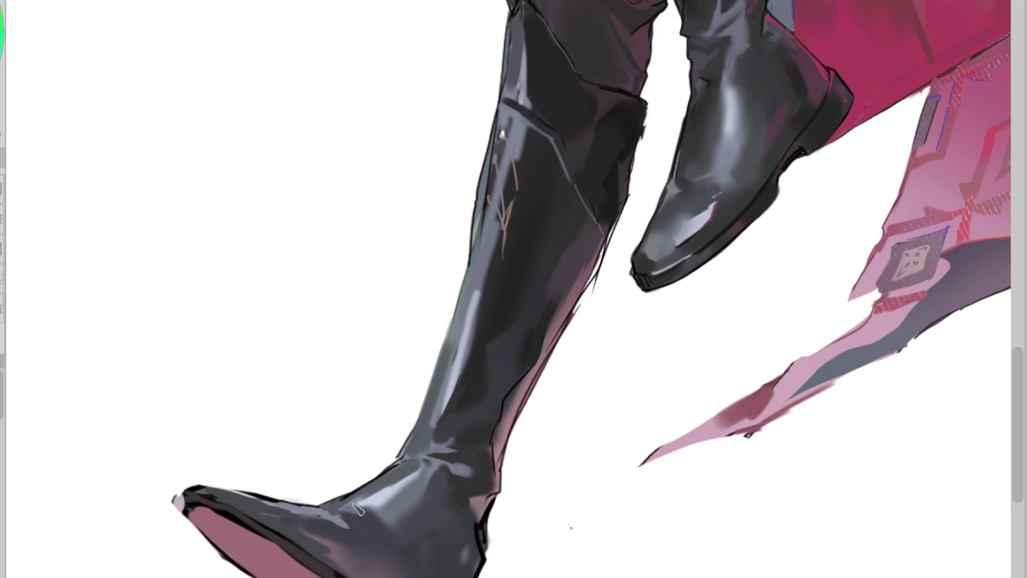
drag(322, 512, 351, 522)
key(h)
mouse_move(657, 497)
mouse_down()
mouse_move(640, 510)
mouse_move(692, 513)
mouse_up()
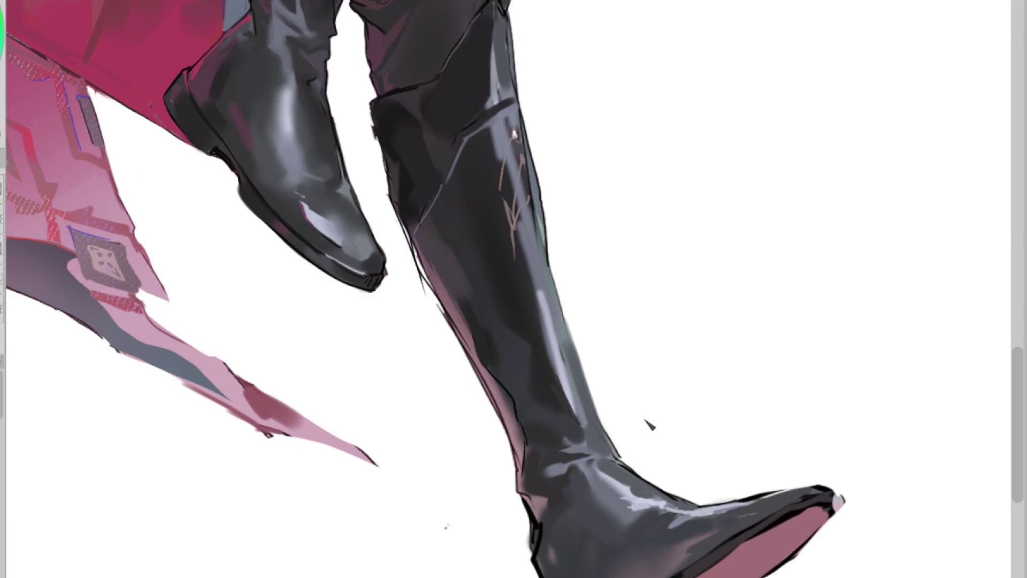
- Refine the instep highlight and add a bluish highlight along the boot shin
mouse_move(642, 495)
mouse_down()
mouse_move(620, 522)
mouse_move(659, 514)
mouse_up()
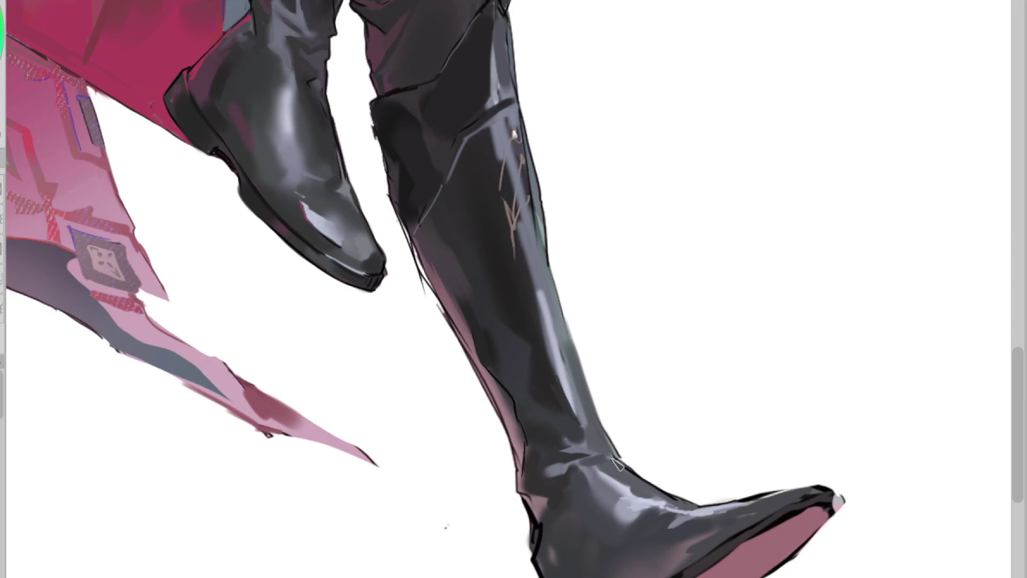
alt+click(588, 472)
alt+click(639, 474)
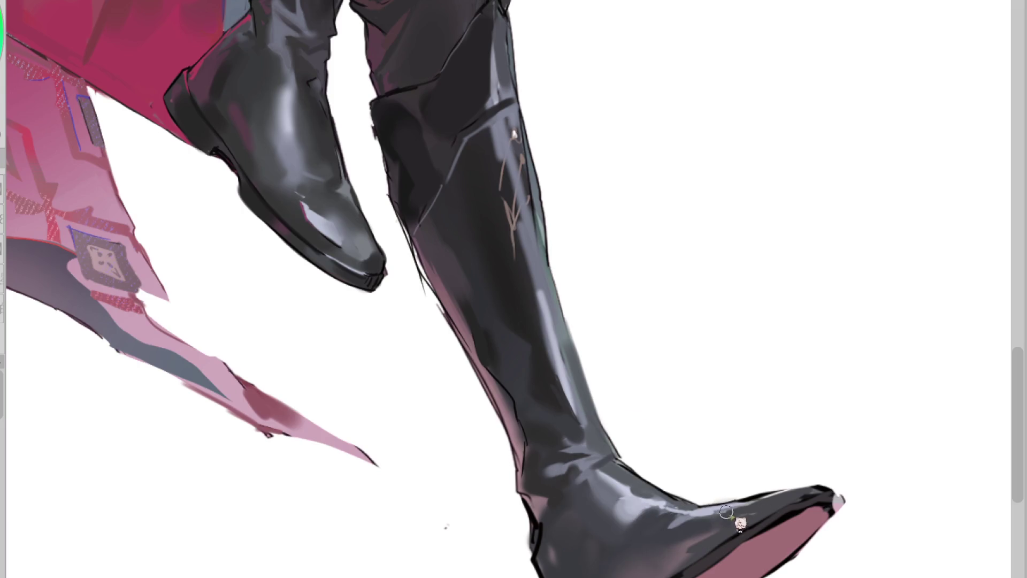
drag(556, 324, 585, 373)
key(h)
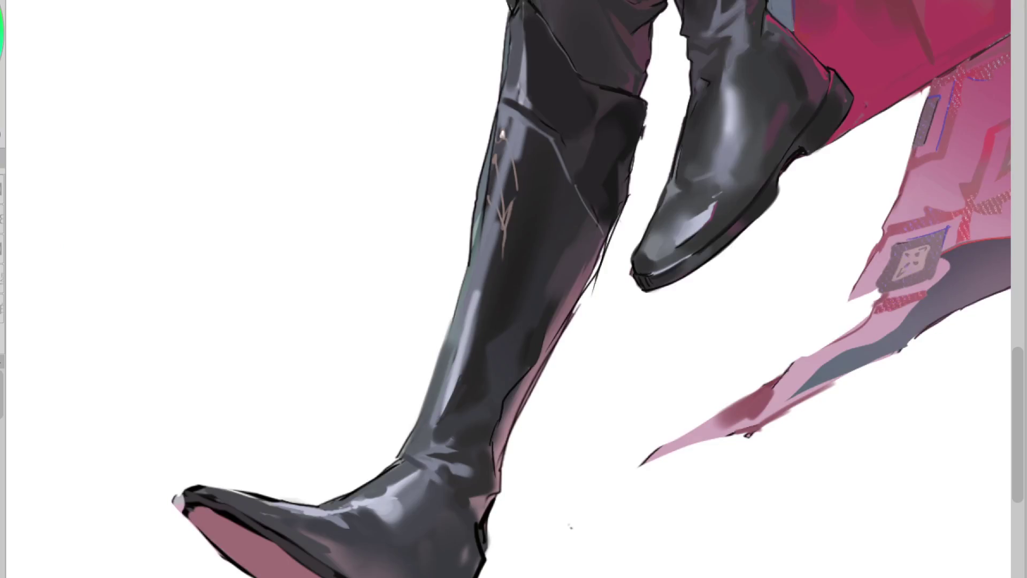
- Select the shin highlight by colour, repaint it, deselect, and add a light shin stroke
key(w)
click(394, 483)
click(440, 417)
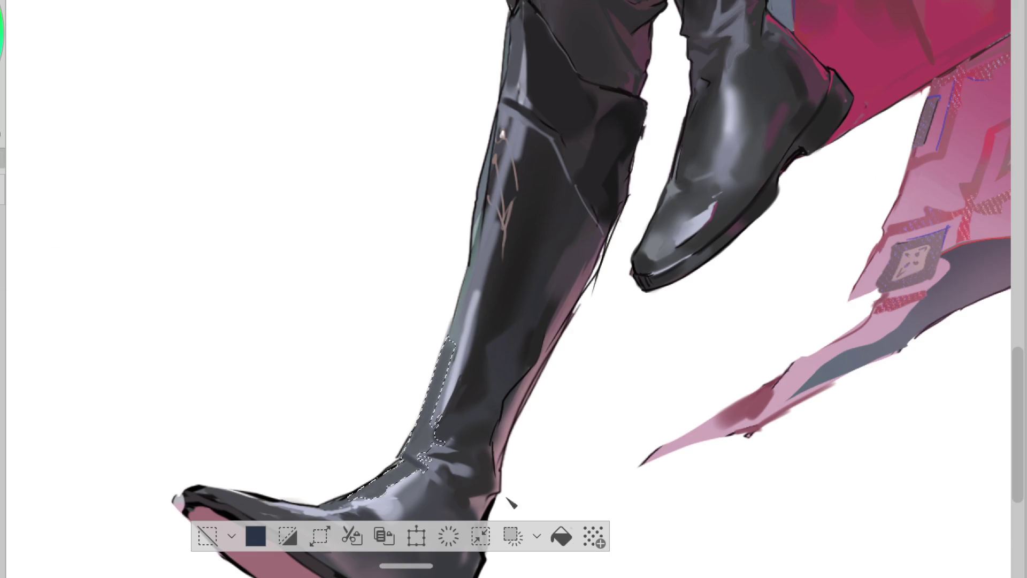
key(b)
mouse_move(286, 435)
mouse_down()
mouse_move(355, 443)
mouse_move(412, 481)
mouse_up()
key(ctrl+d)
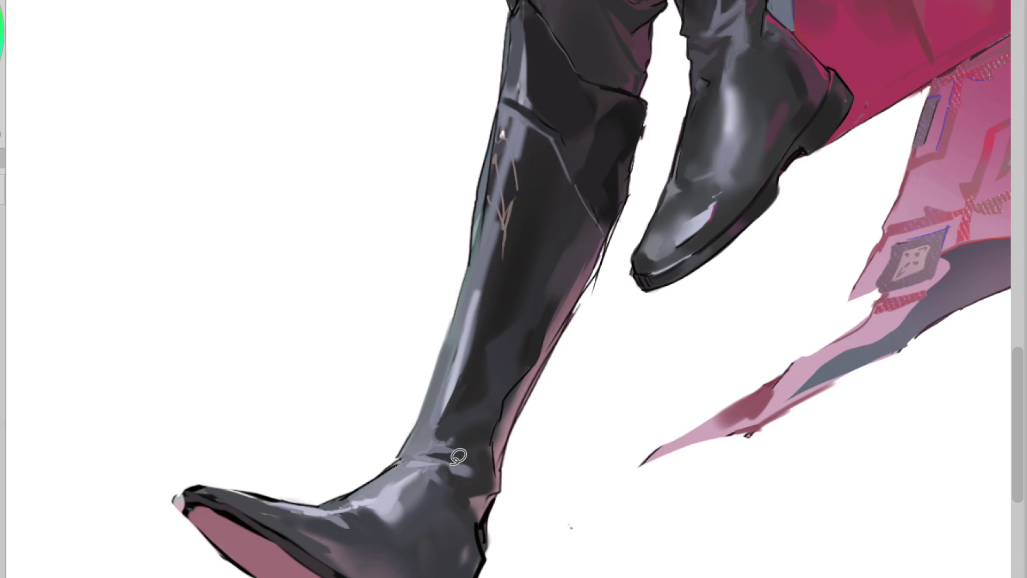
drag(439, 396, 428, 444)
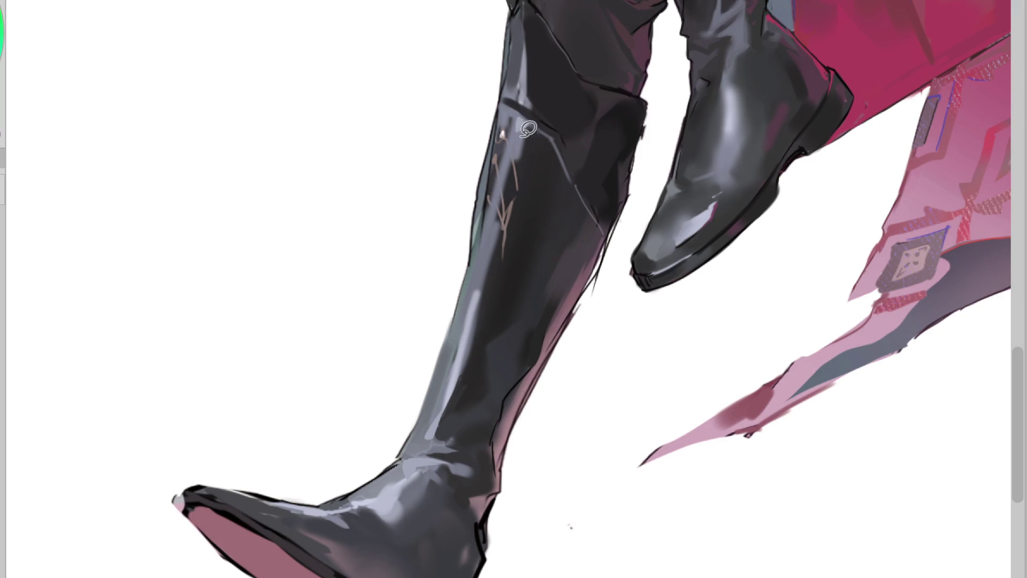
- Paint over the upper shin's white spot with sampled greys and a soft edge highlight
alt+click(541, 143)
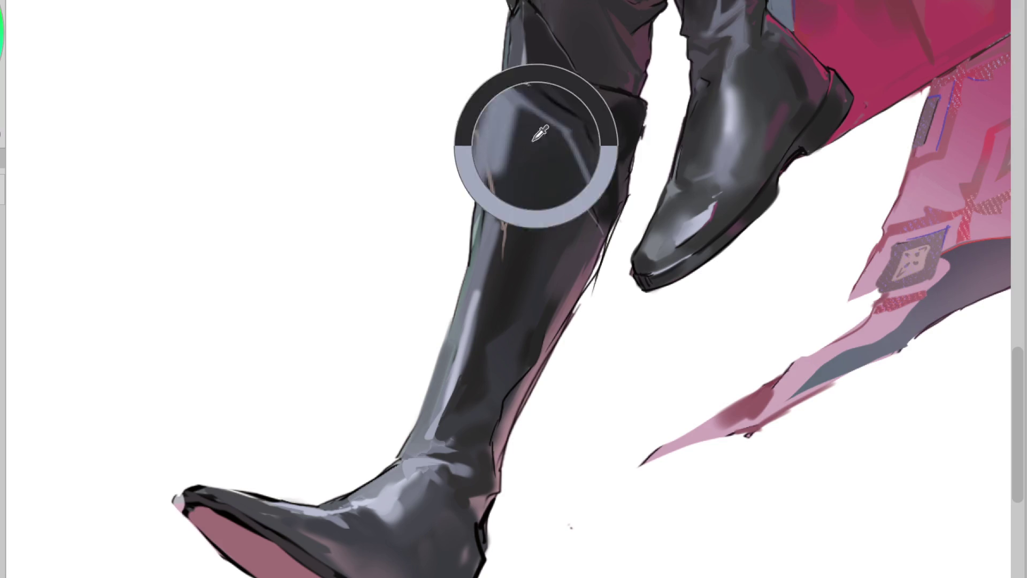
drag(507, 115, 494, 176)
alt+click(493, 174)
drag(492, 129, 474, 230)
alt+click(516, 131)
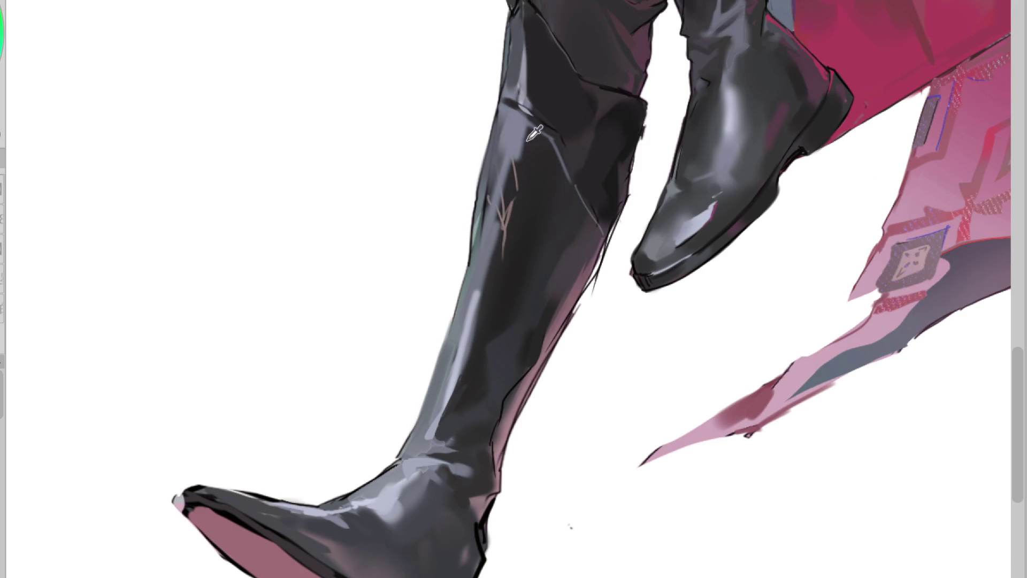
alt+click(540, 127)
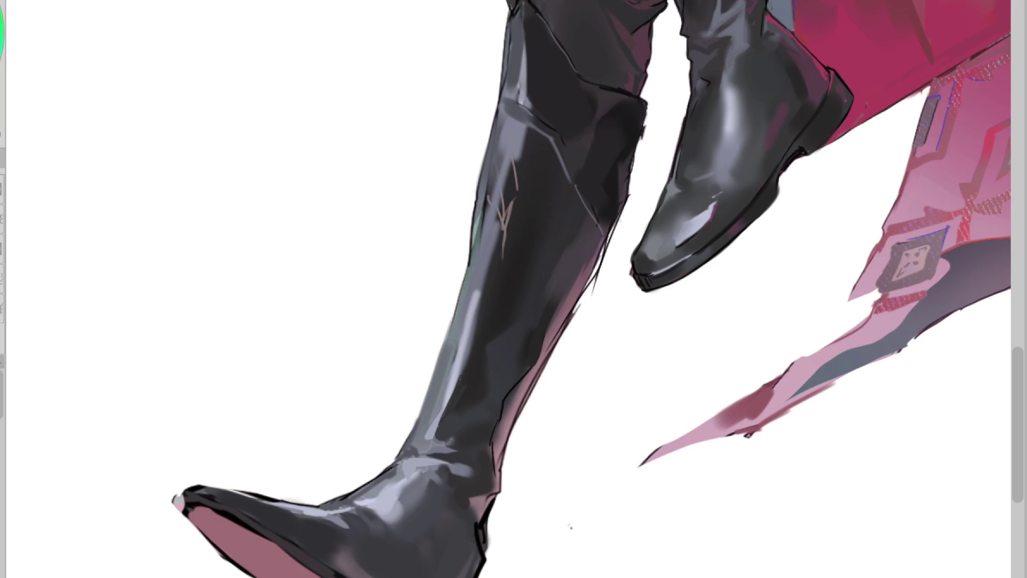
- Sample heel, toe and lower-boot tones to refine the toe's dark edge, mirroring the canvas to check
alt+click(489, 522)
key(h)
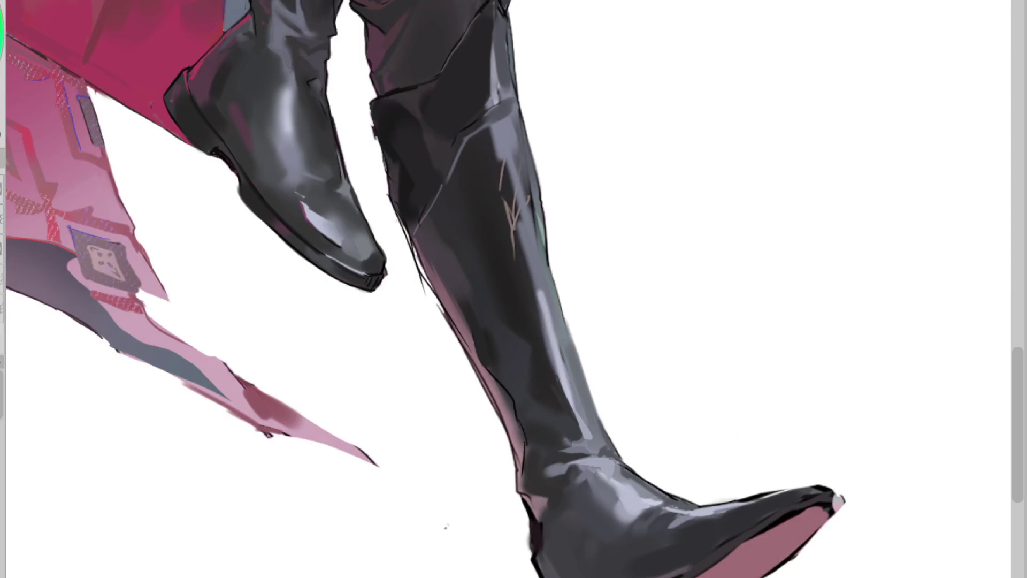
click(704, 538)
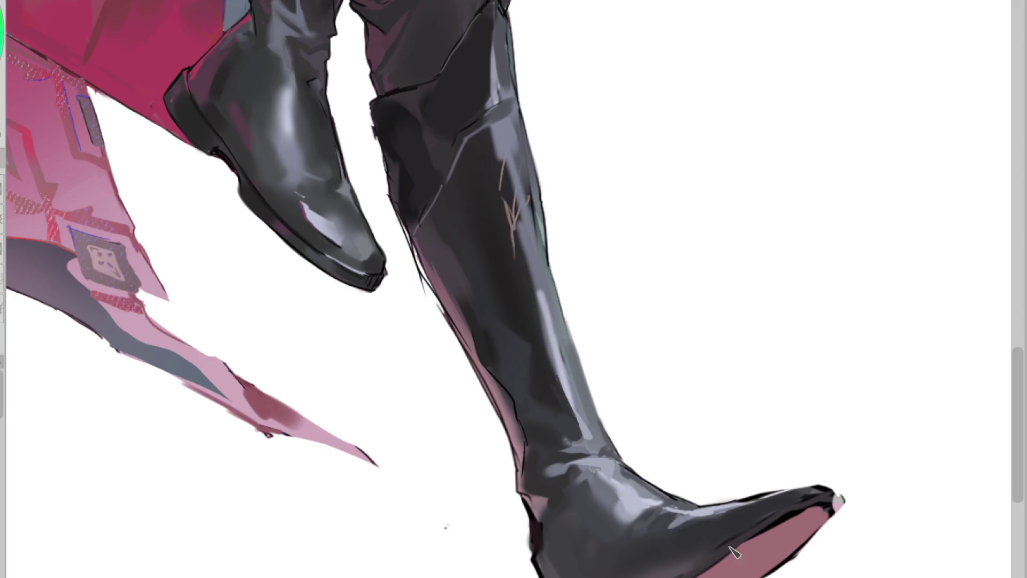
click(662, 569)
key(h)
click(458, 550)
click(471, 570)
click(482, 557)
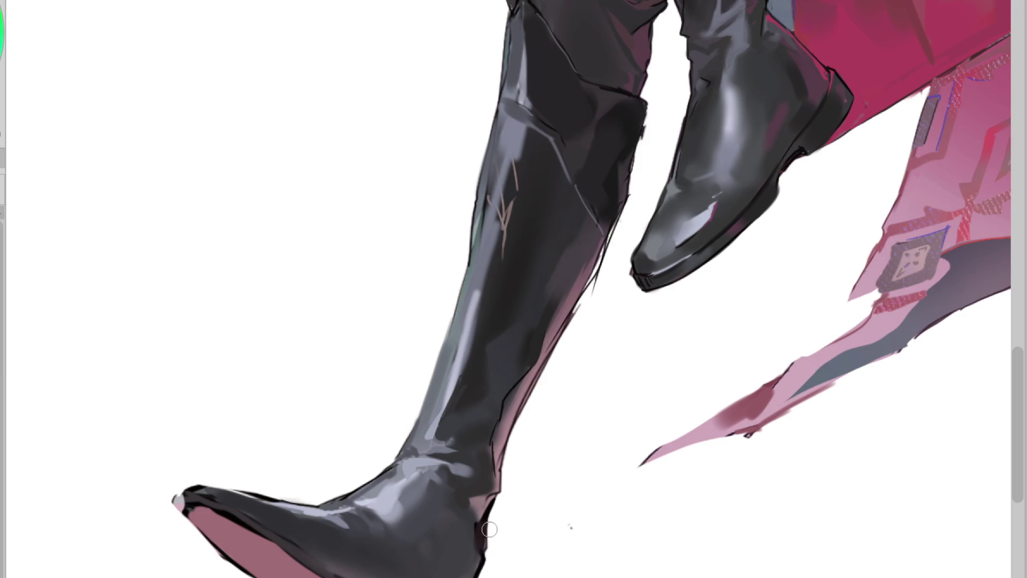
key(alt)
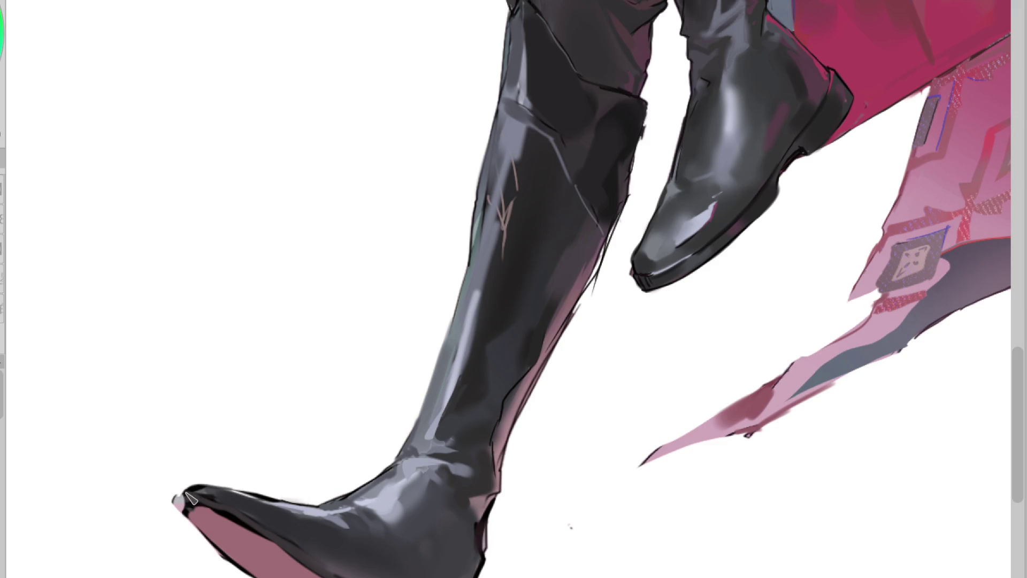
click(211, 487)
click(257, 526)
key(h)
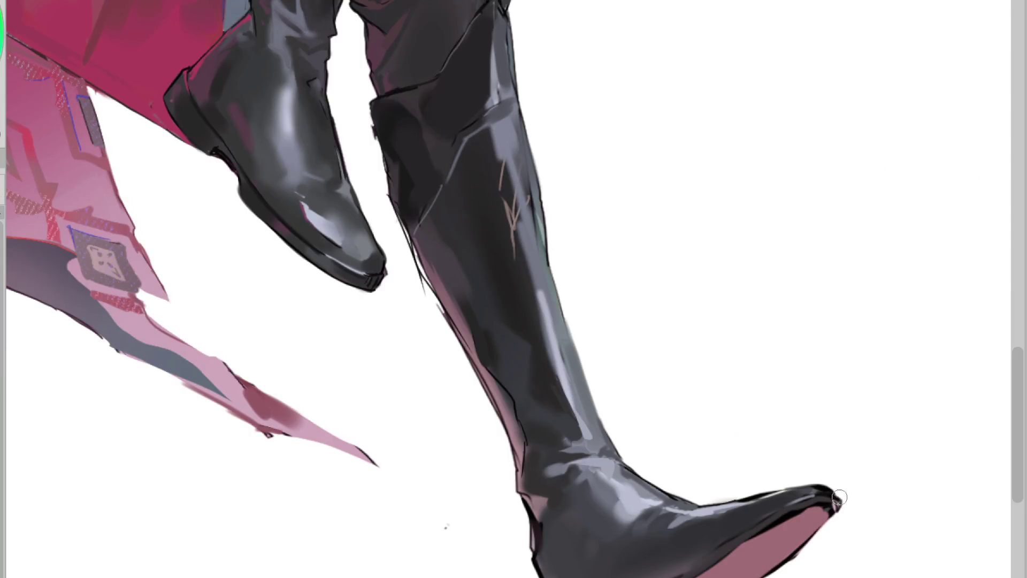
scroll(620, 481, down, 3)
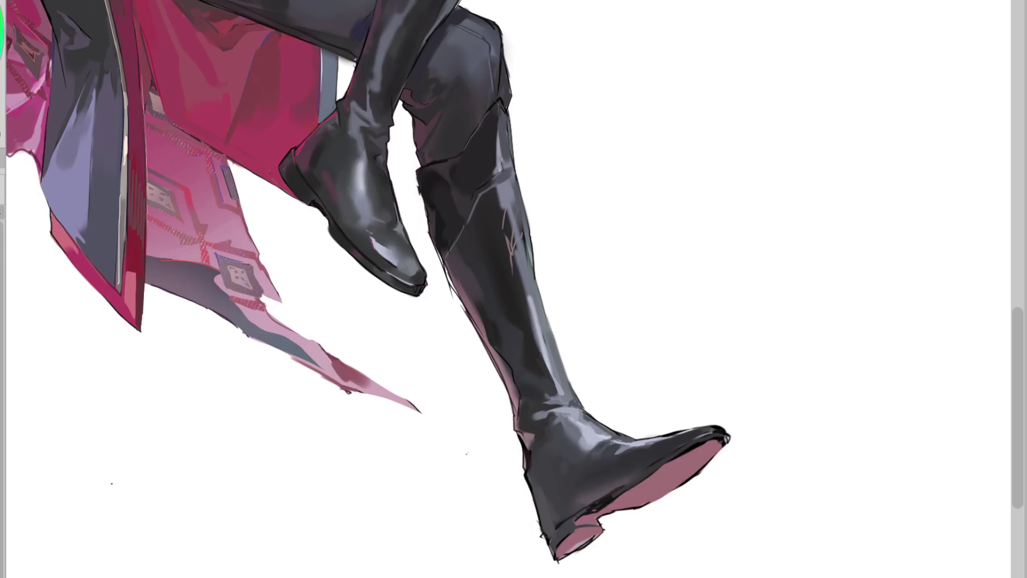
- Sample pink sole and heel tones and shade the area near the boot heel
scroll(621, 481, up, 3)
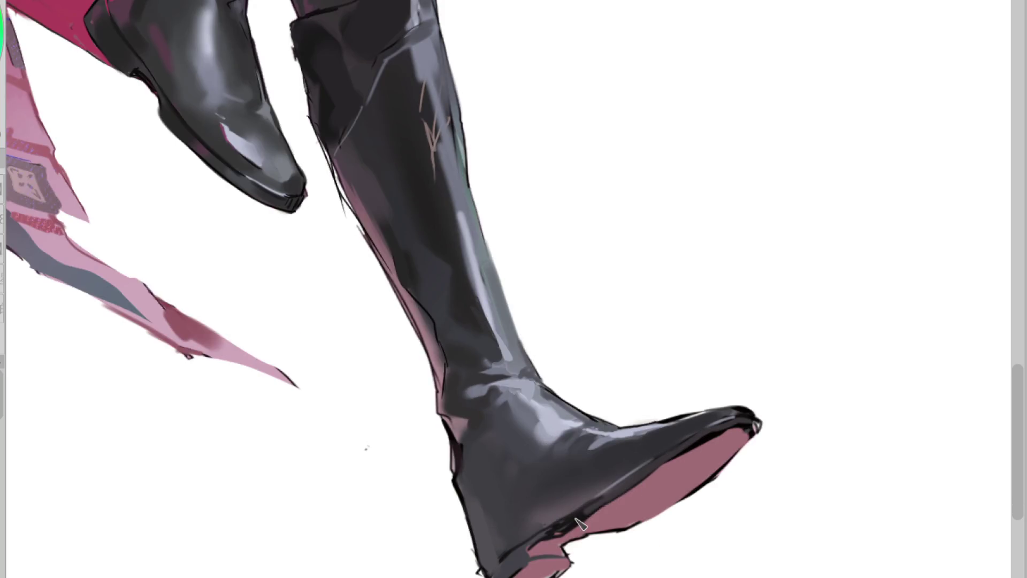
alt+click(630, 480)
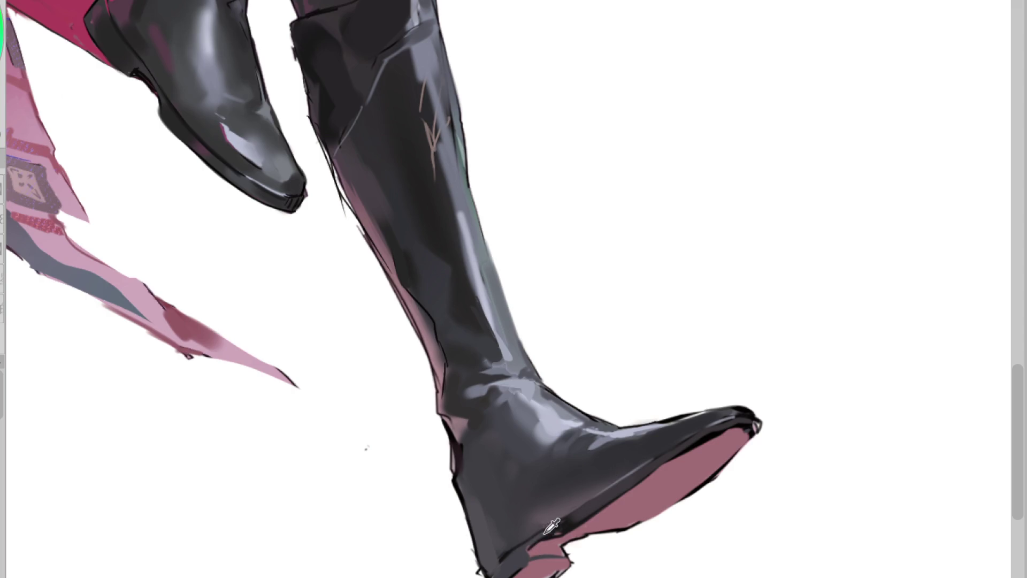
mouse_move(540, 542)
mouse_down()
mouse_move(566, 526)
mouse_move(541, 541)
mouse_up()
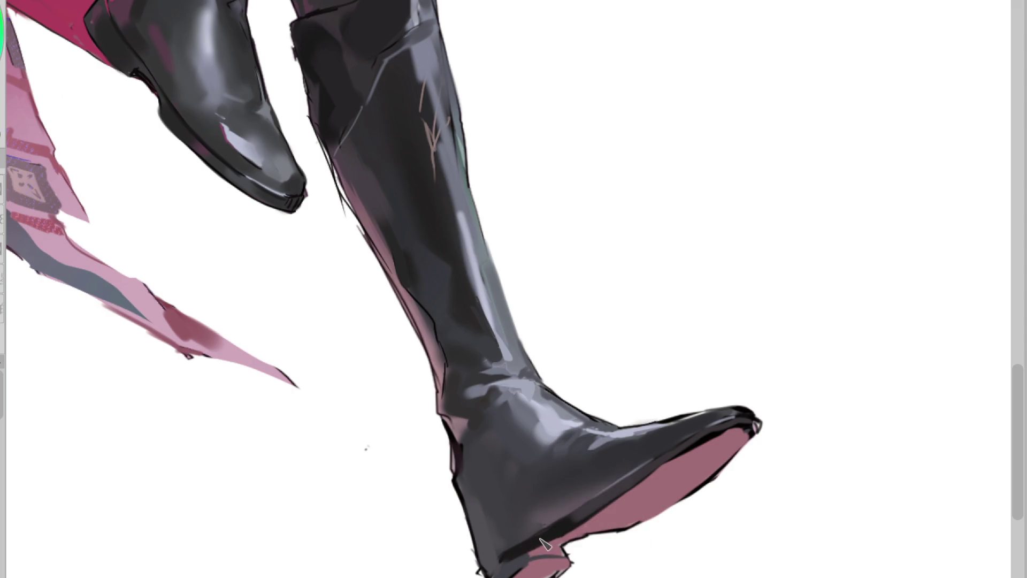
alt+click(523, 557)
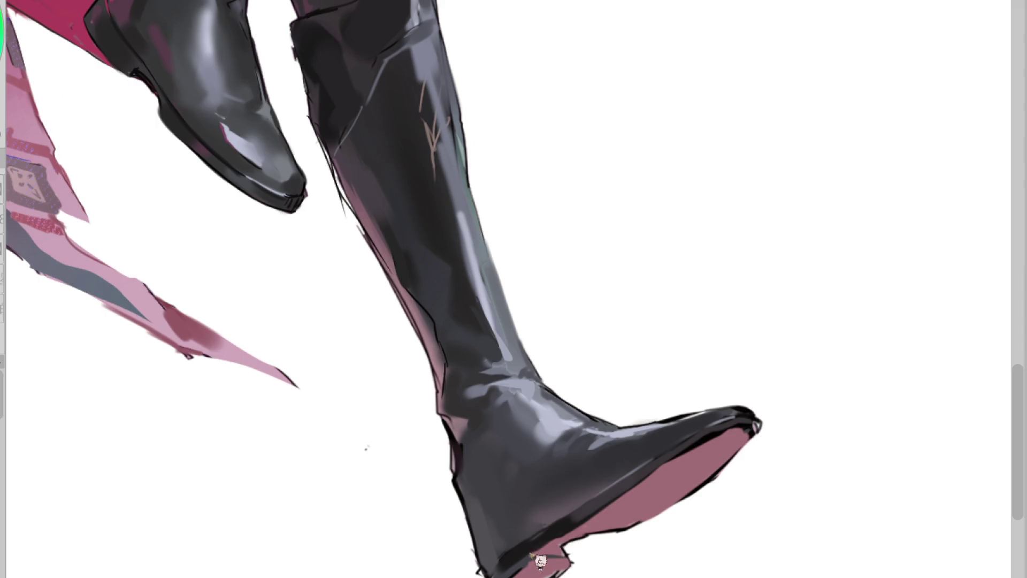
alt+click(578, 504)
alt+click(562, 513)
alt+click(494, 568)
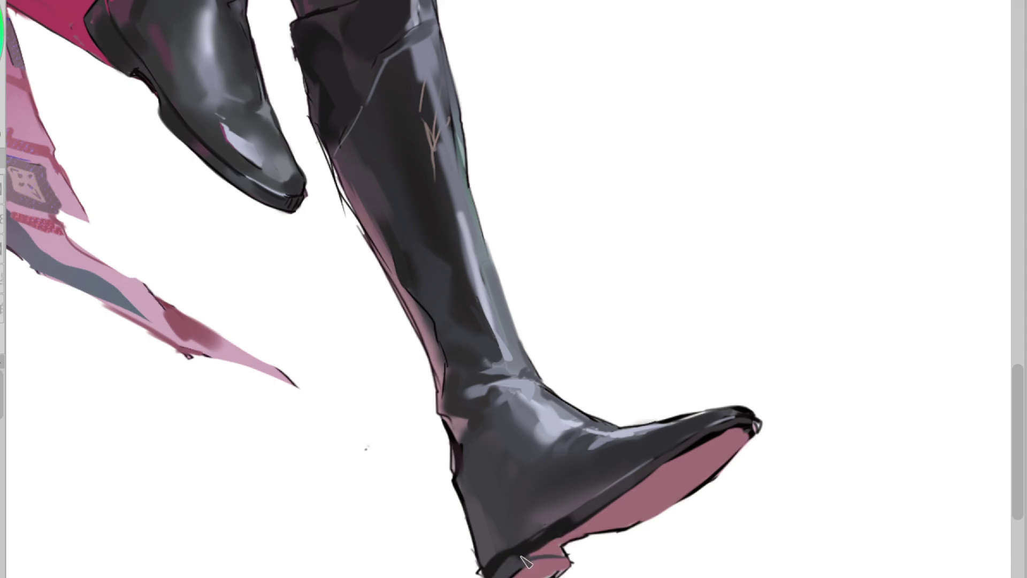
alt+click(507, 563)
alt+click(511, 565)
alt+click(512, 565)
alt+click(535, 561)
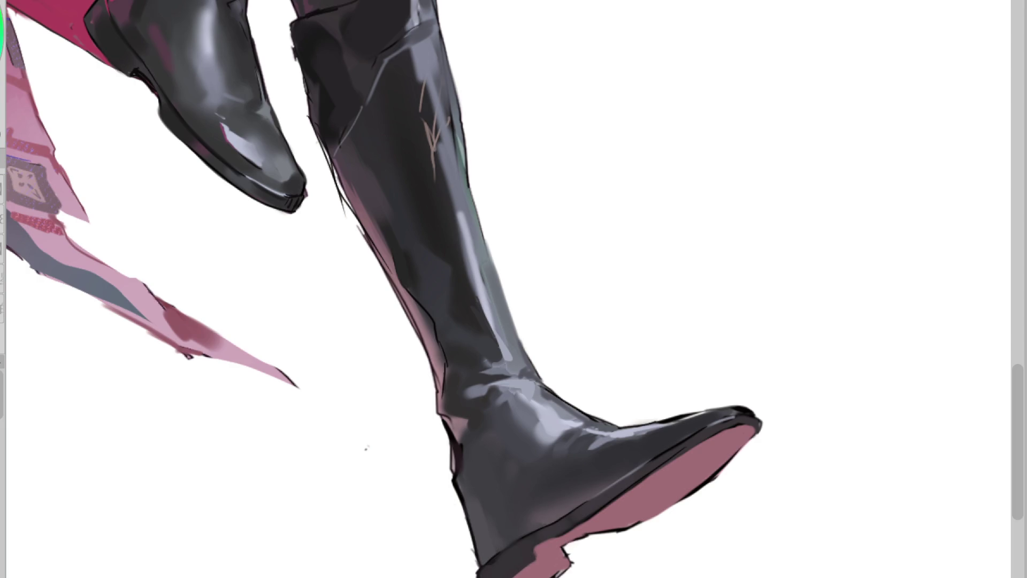
alt+click(653, 461)
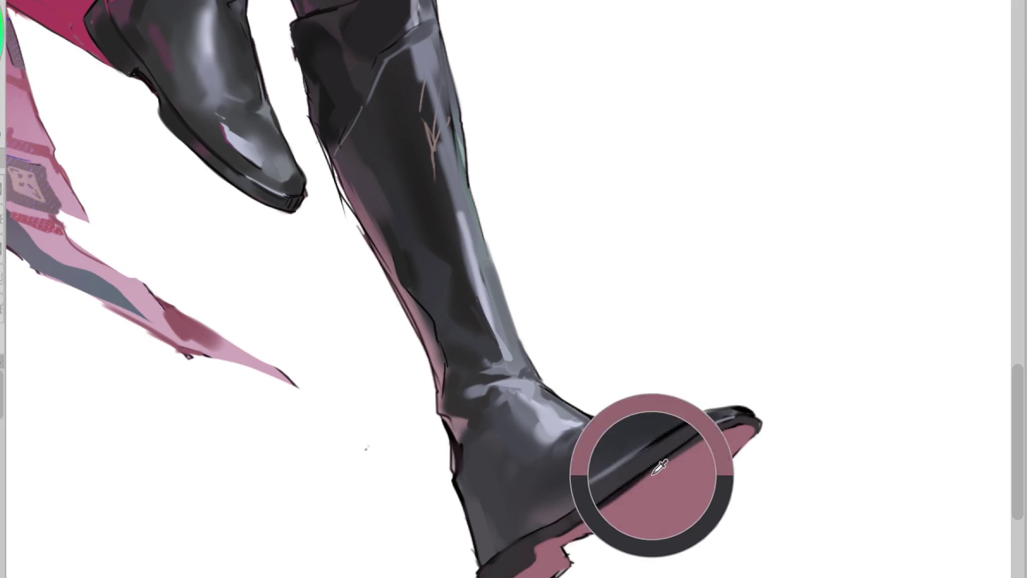
alt+click(690, 440)
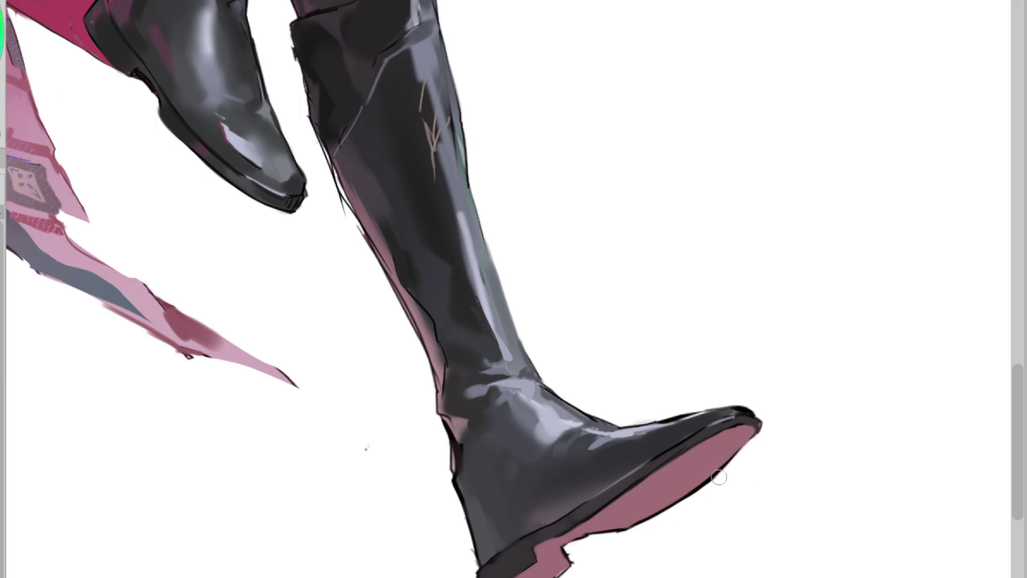
- Repaint the boot's ankle edge and paint a dark stroke down the shin edge
mouse_move(461, 443)
mouse_down()
mouse_move(454, 461)
mouse_move(450, 451)
mouse_move(460, 481)
mouse_up()
alt+click(456, 435)
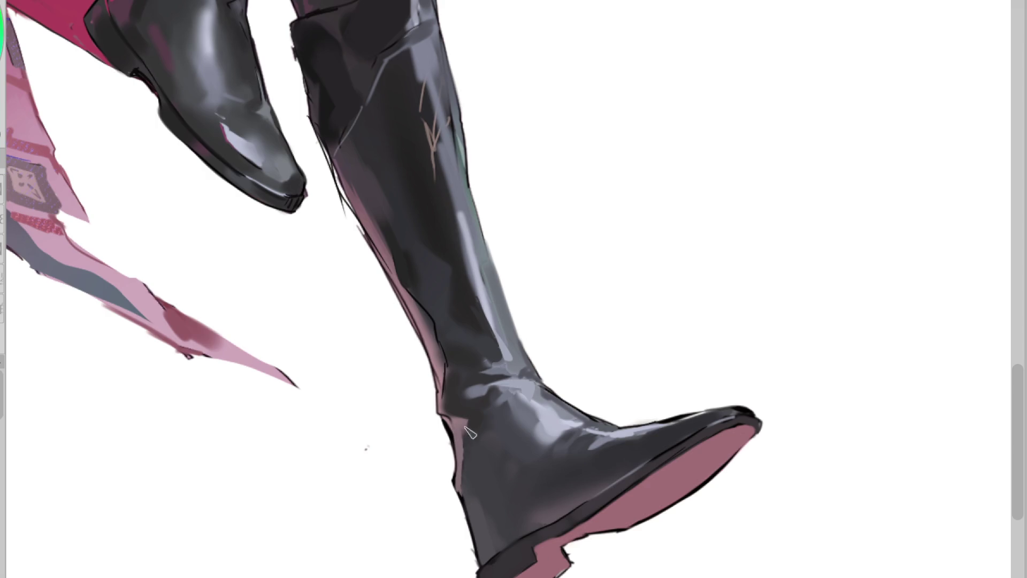
alt+click(440, 367)
alt+click(417, 286)
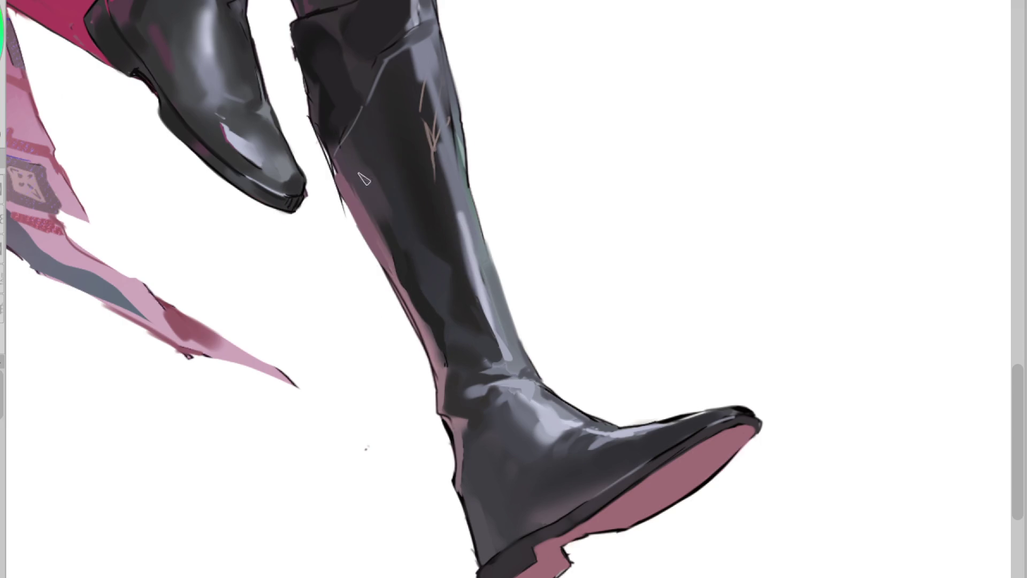
alt+click(402, 248)
drag(346, 179, 408, 263)
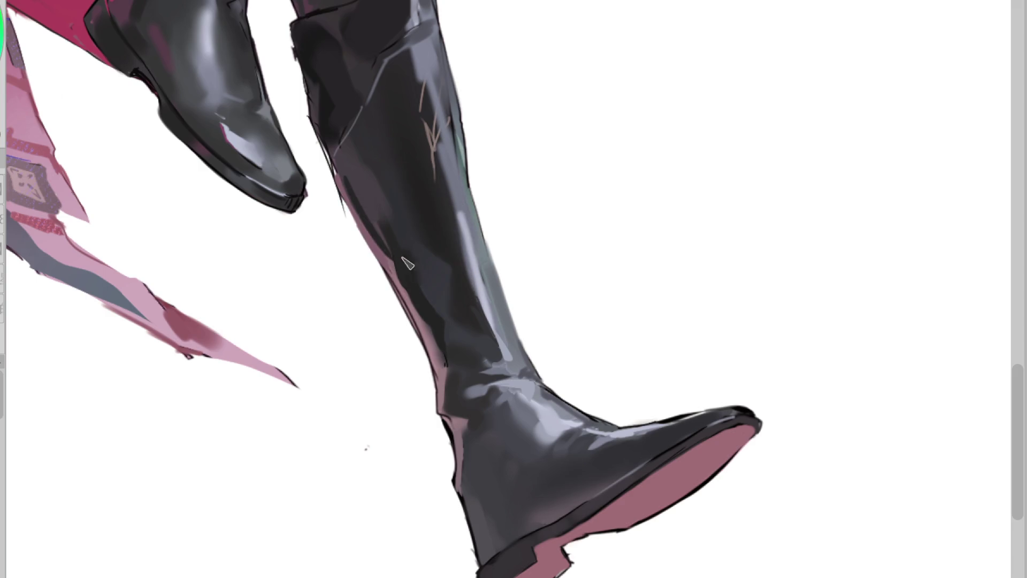
- On the mirrored canvas, shade and touch up the boot's back shin edge with sampled tones
key(h)
alt+click(644, 222)
drag(648, 226, 626, 264)
drag(687, 174, 641, 238)
alt+click(631, 251)
drag(629, 275, 614, 301)
drag(639, 257, 609, 312)
alt+click(678, 161)
mouse_move(687, 160)
mouse_down()
mouse_move(678, 192)
mouse_move(687, 164)
mouse_up()
alt+click(671, 190)
mouse_move(650, 222)
mouse_down()
mouse_move(682, 171)
mouse_move(659, 207)
mouse_up()
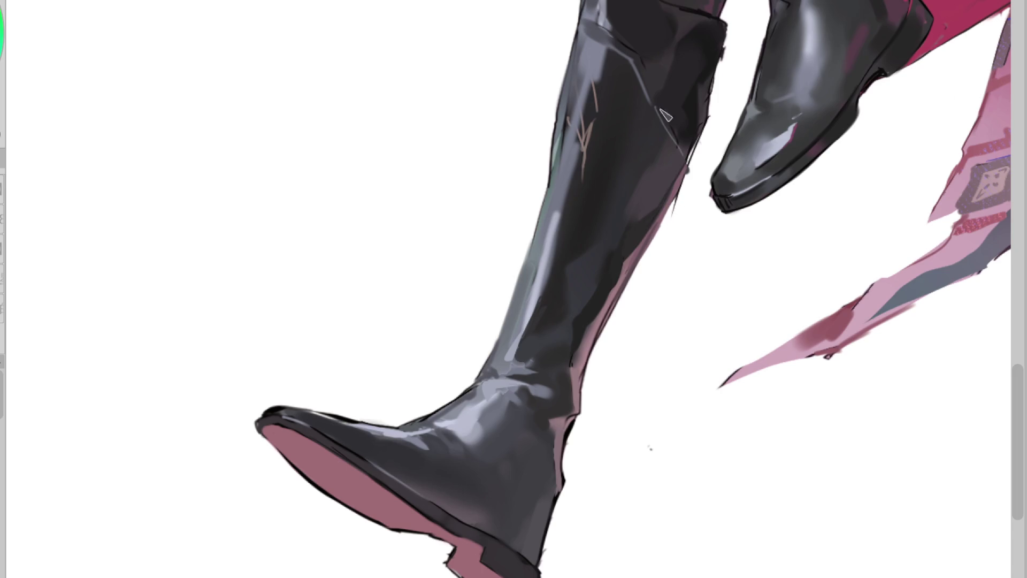
- Paint thin light pink rim strokes along the front boot's upper back edge, undoing the thick dark stroke
scroll(515, 309, up, 2)
drag(706, 22, 767, 123)
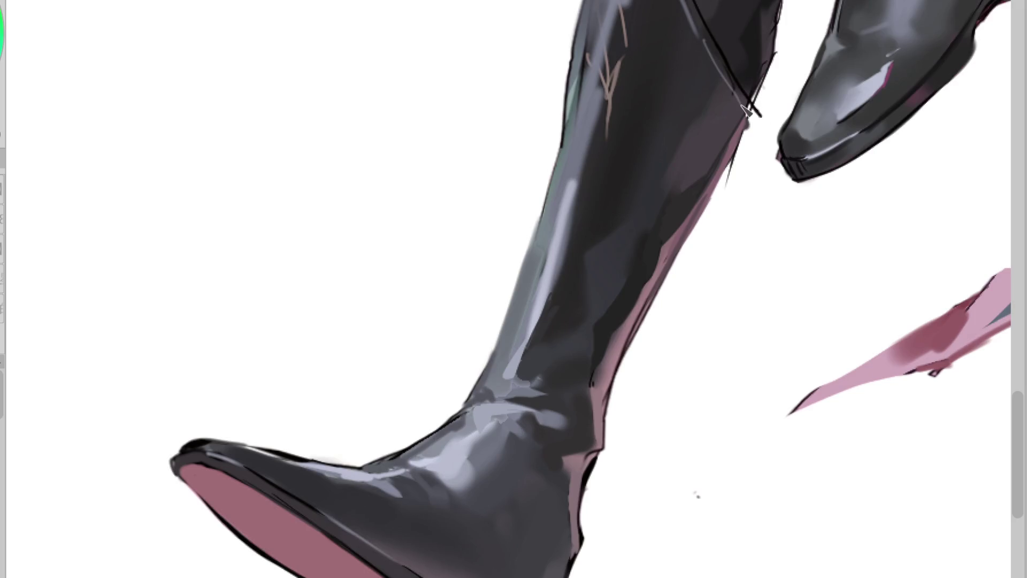
key(ctrl+z)
drag(741, 78, 757, 115)
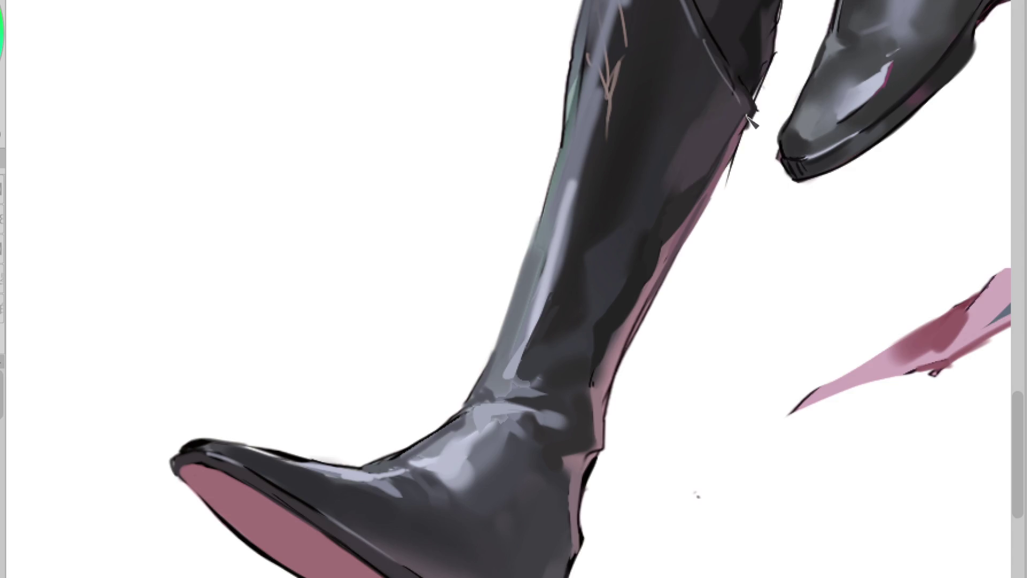
drag(748, 118, 739, 100)
drag(746, 112, 734, 92)
mouse_move(755, 125)
mouse_down()
mouse_move(749, 107)
mouse_move(599, 441)
mouse_up()
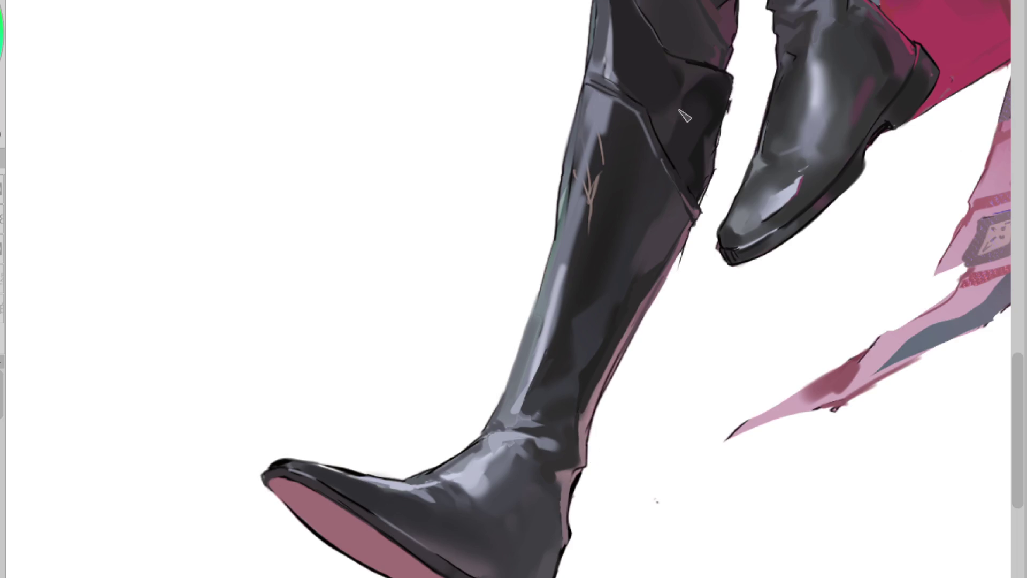
- Mirror the canvas, undo the thin dark boot stroke, and mirror the view again
key(h)
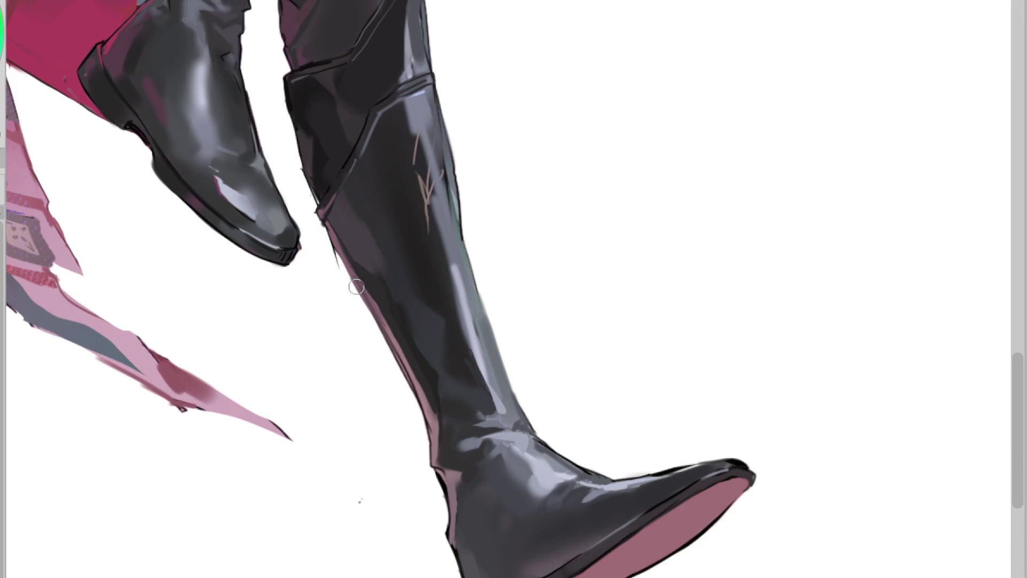
key(ctrl+z)
key(m)
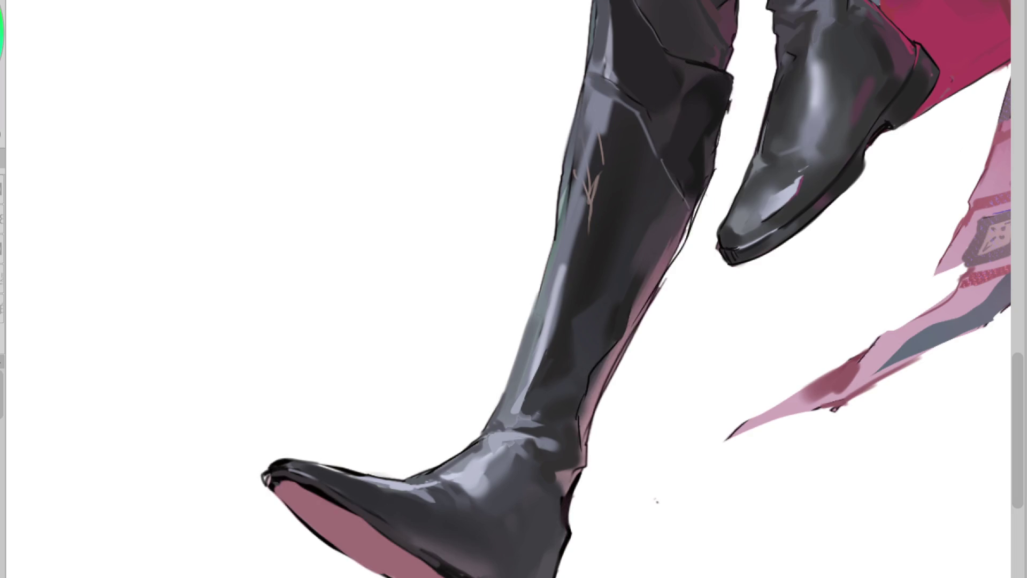
scroll(770, 442, down, 3)
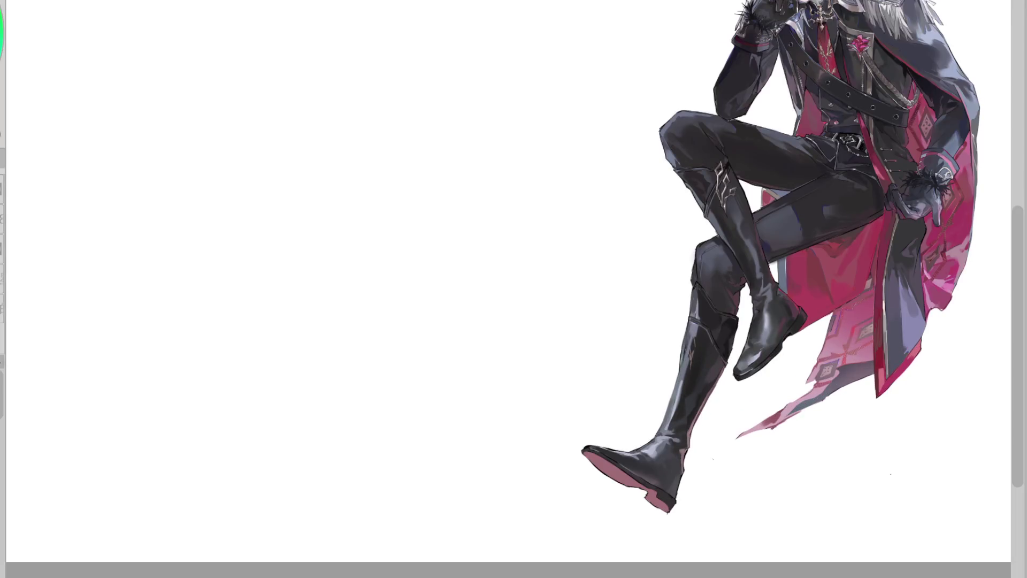
- Paint a light highlight down the lower boot's outer edge, eyedropping the dark boot colour and reverting the ornament-tip change
scroll(879, 311, up, 3)
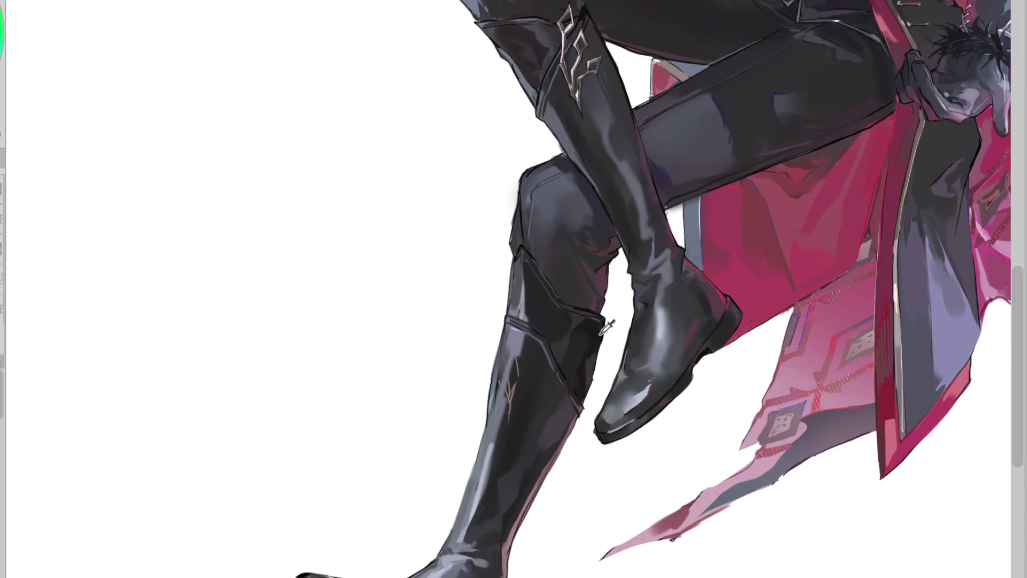
scroll(607, 328, up, 2)
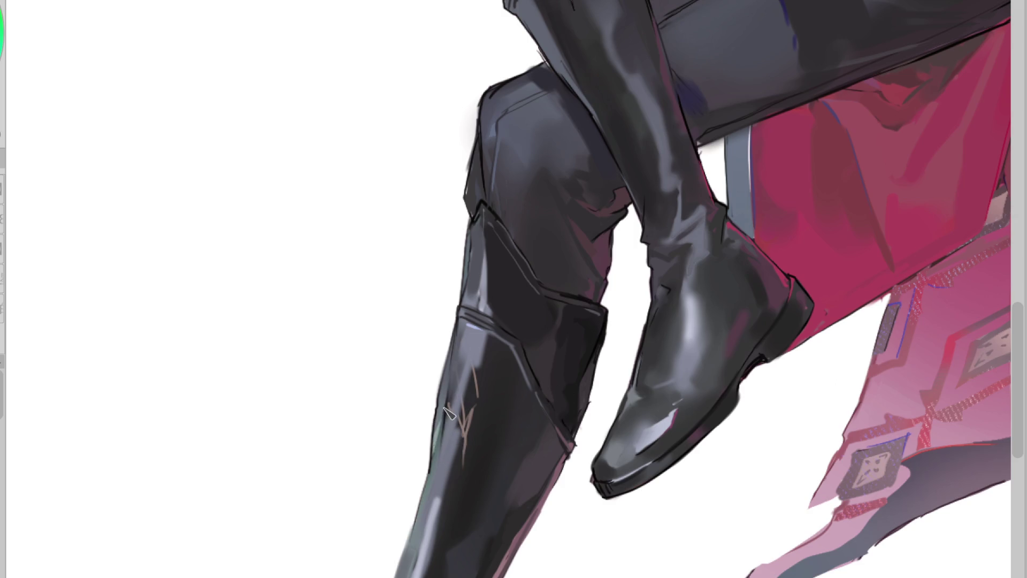
drag(434, 424, 431, 481)
alt+click(484, 161)
scroll(489, 202, down, 2)
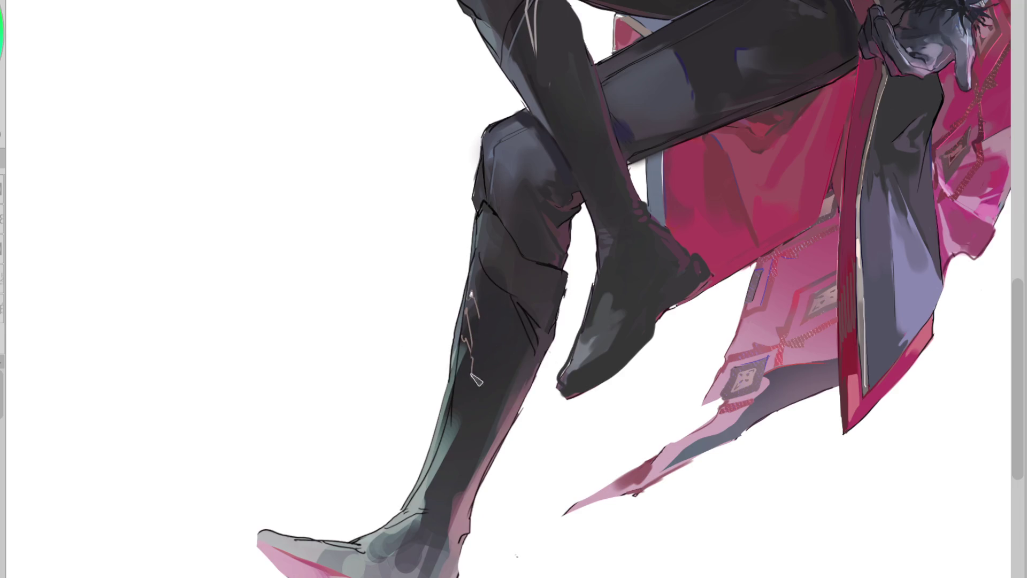
alt+click(476, 313)
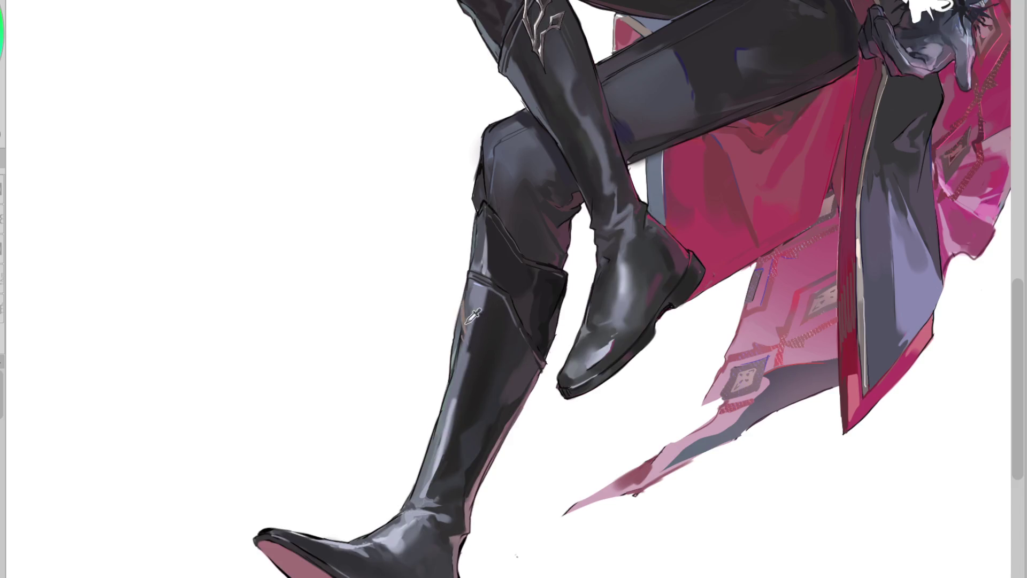
key(ctrl+z)
key(ctrl+plus)
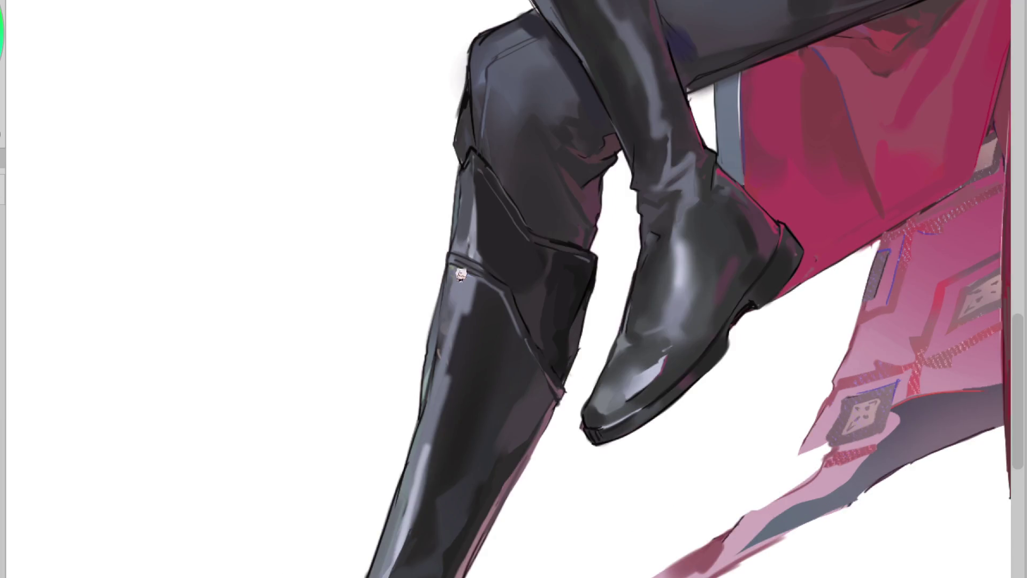
- Brighten the lower boot and paint light grey over the skin-toned marks to shape a silver emblem
mouse_move(443, 318)
mouse_down()
mouse_move(447, 262)
mouse_move(453, 369)
mouse_move(458, 314)
mouse_move(445, 295)
mouse_move(447, 369)
mouse_move(445, 291)
mouse_move(437, 329)
mouse_move(449, 380)
mouse_up()
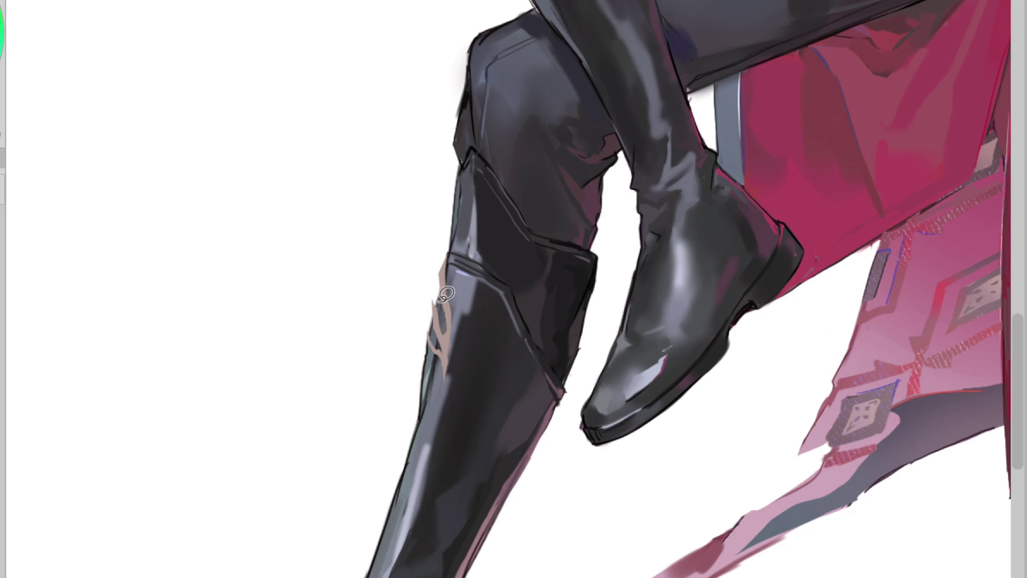
scroll(453, 247, up, 2)
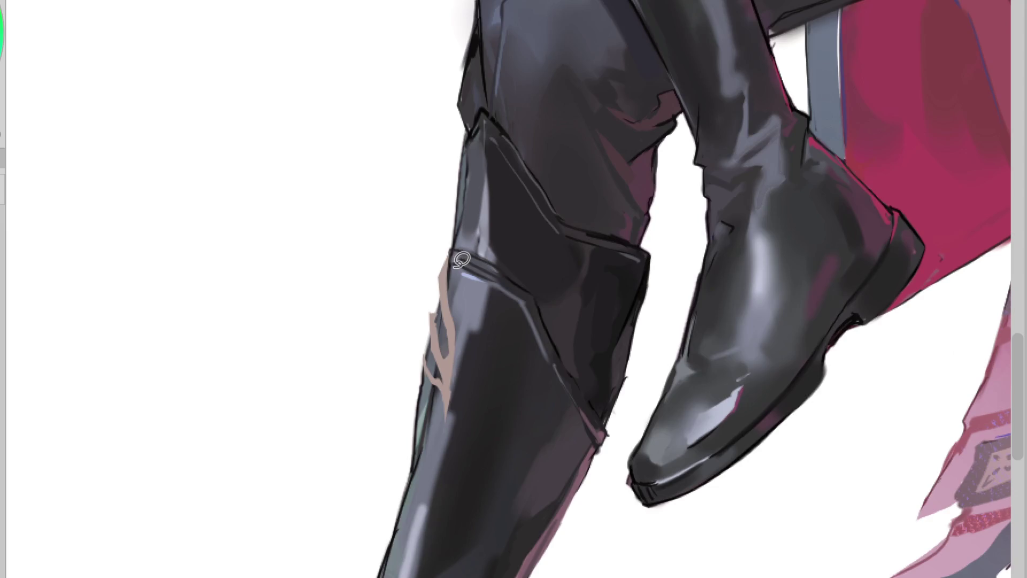
drag(460, 321, 474, 287)
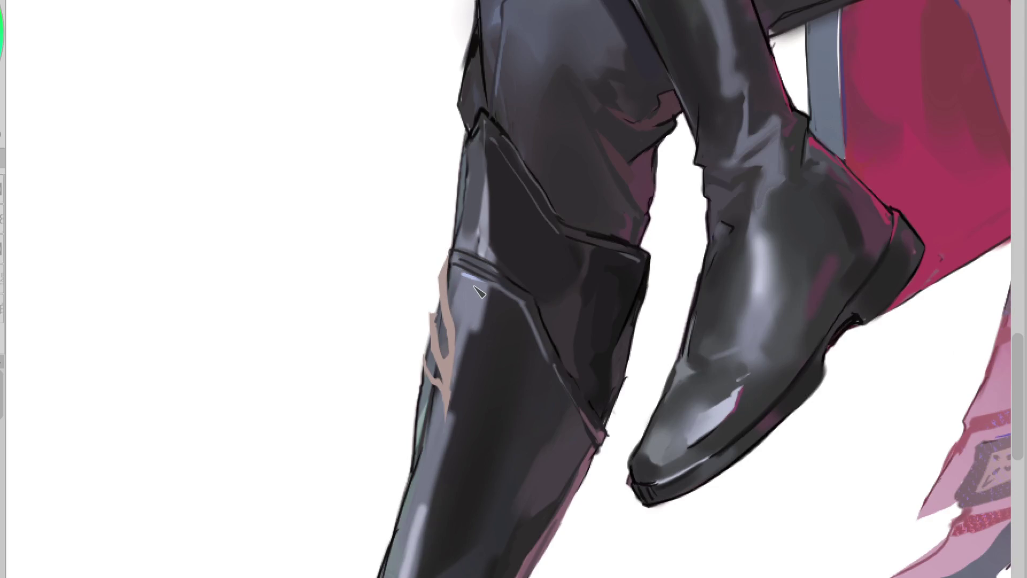
scroll(497, 305, down, 2)
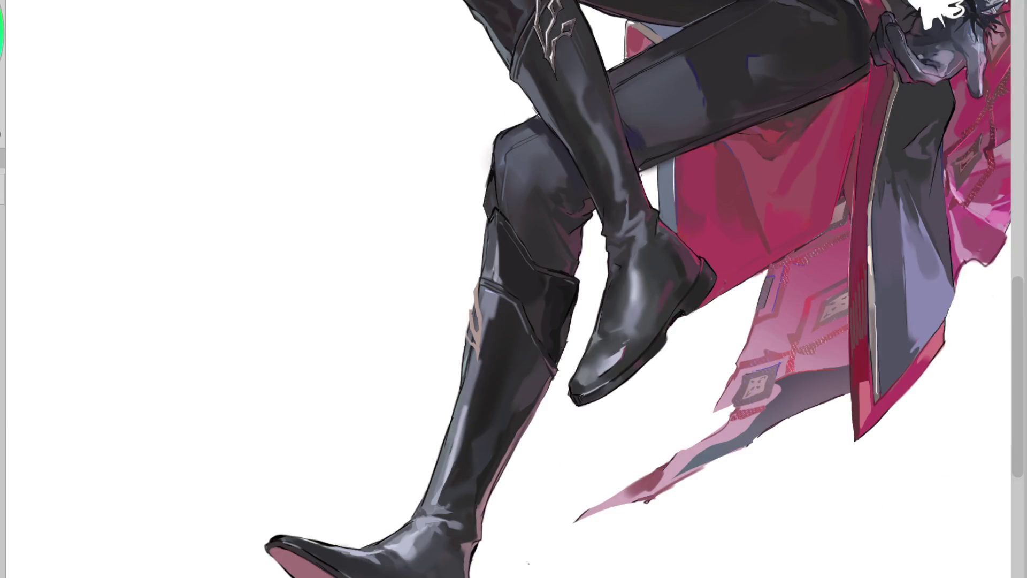
drag(477, 338, 476, 284)
scroll(479, 302, up, 1)
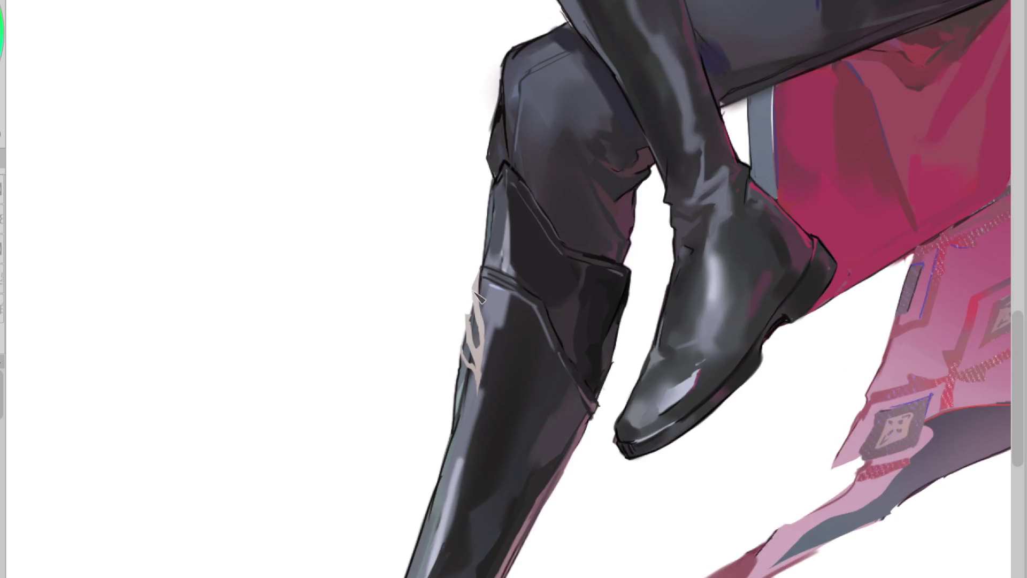
mouse_move(479, 369)
mouse_down()
mouse_move(472, 321)
mouse_move(479, 377)
mouse_move(488, 350)
mouse_up()
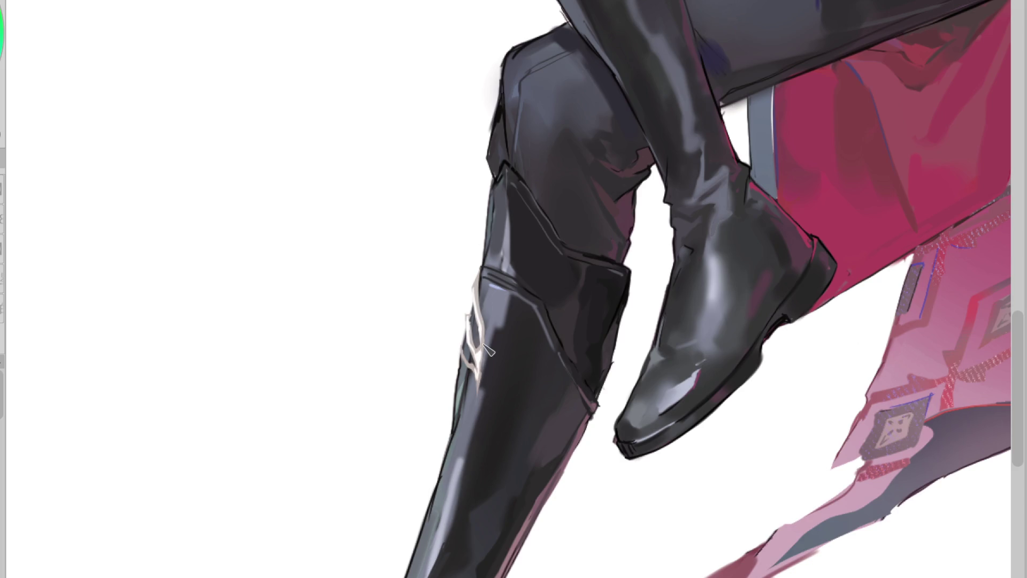
- Sample the emblem colour and mirror the canvas to check the boot
alt+click(470, 321)
key(h)
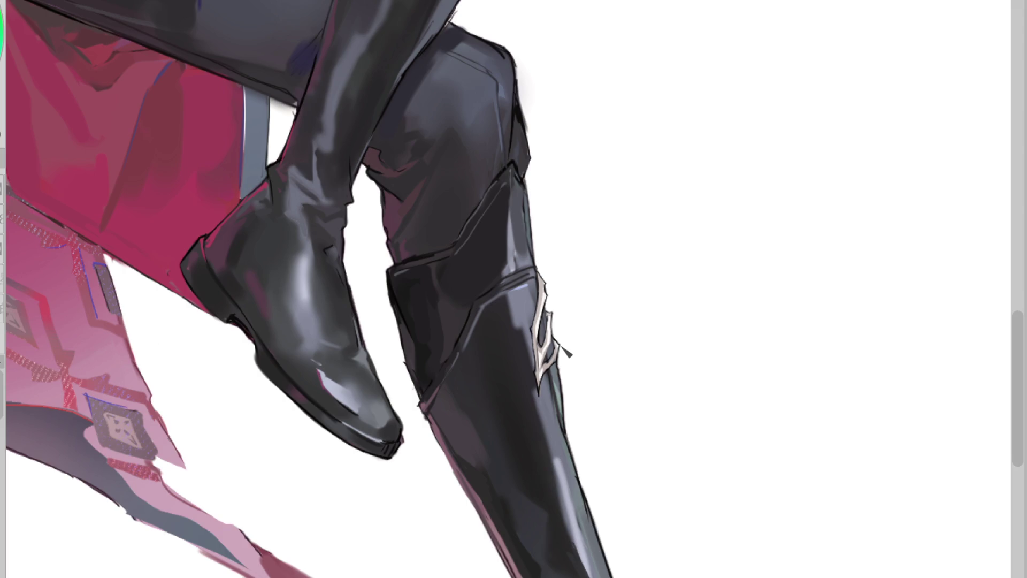
scroll(566, 353, up, 2)
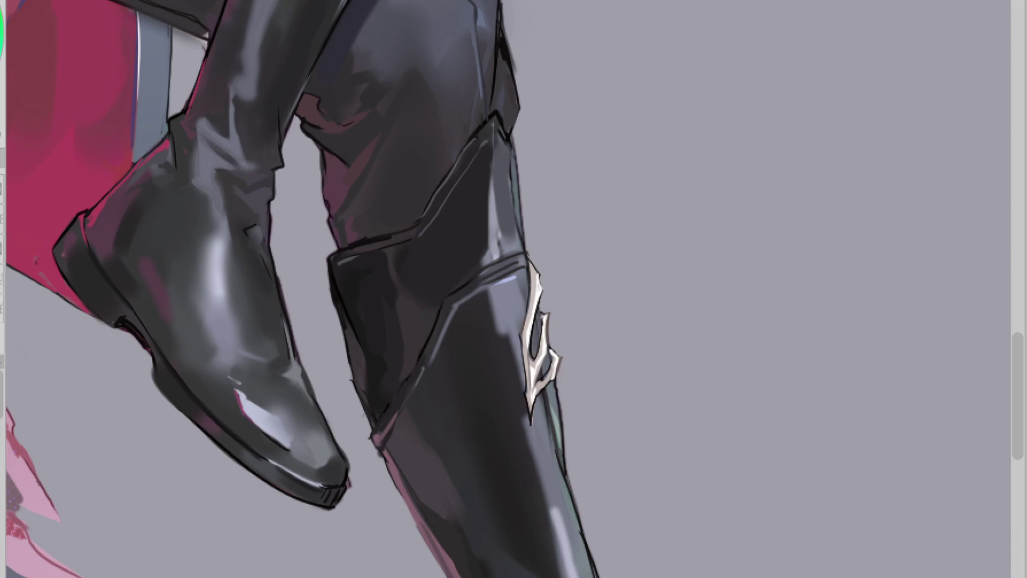
- Flip the canvas back with M and zoom out until the figure shows from face to boots
key(m)
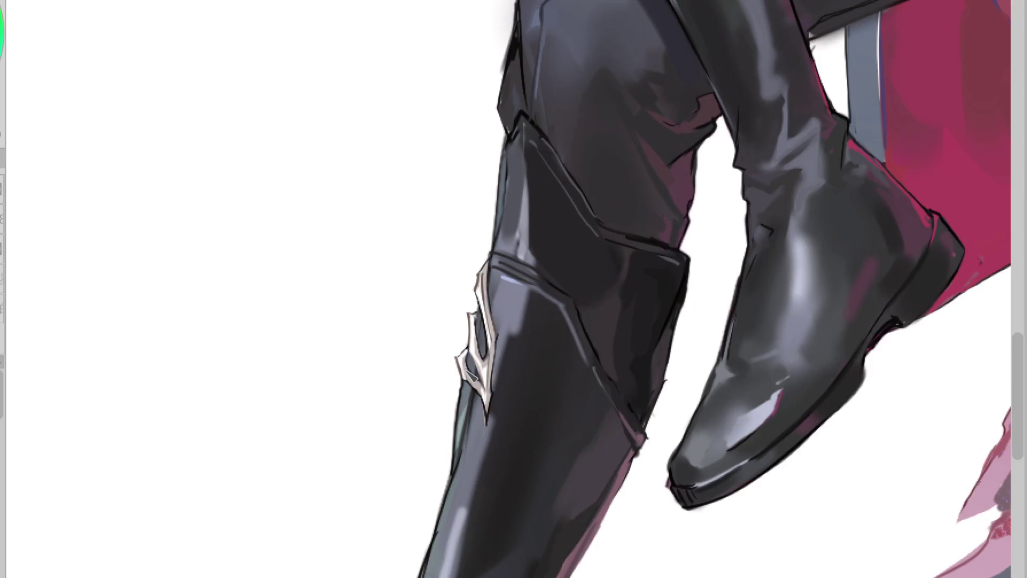
scroll(478, 327, down, 2)
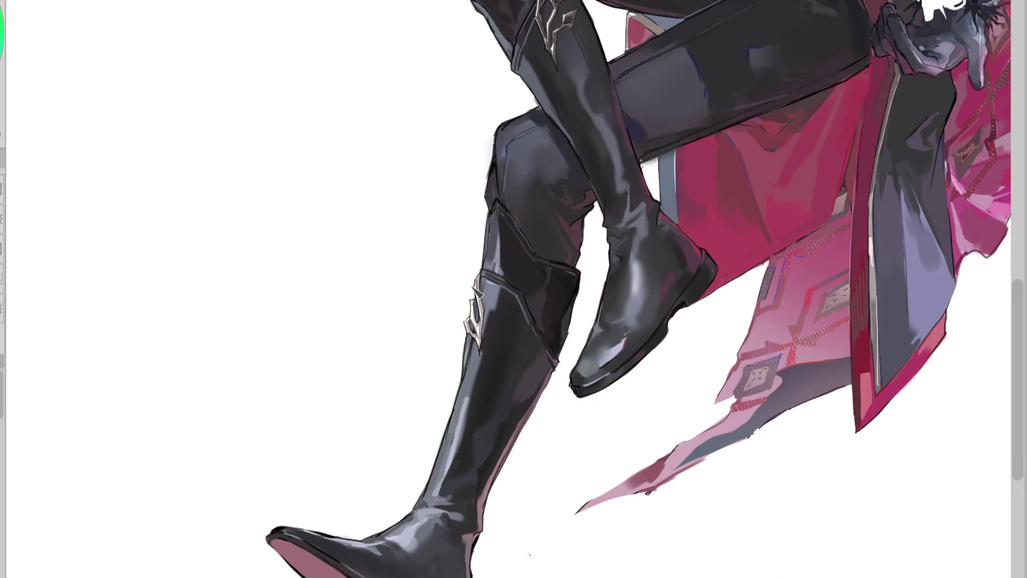
scroll(483, 332, up, 2)
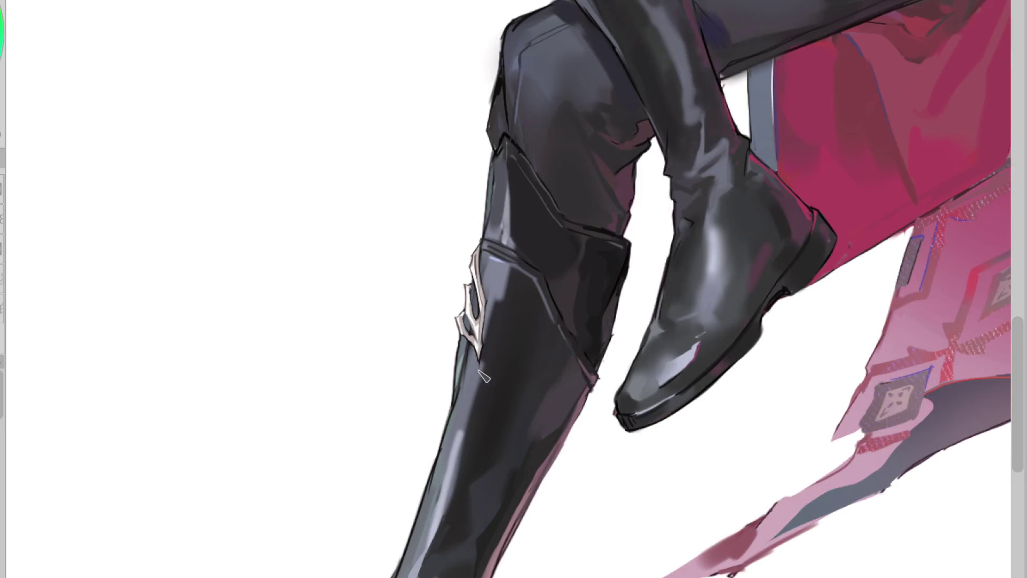
scroll(484, 377, down, 2)
scroll(428, 460, up, 2)
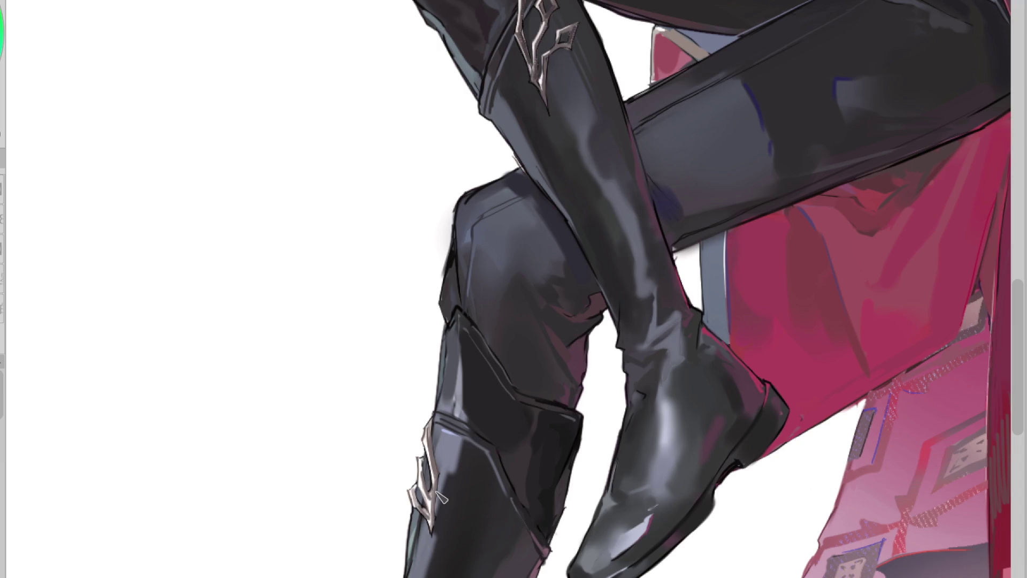
scroll(439, 493, down, 3)
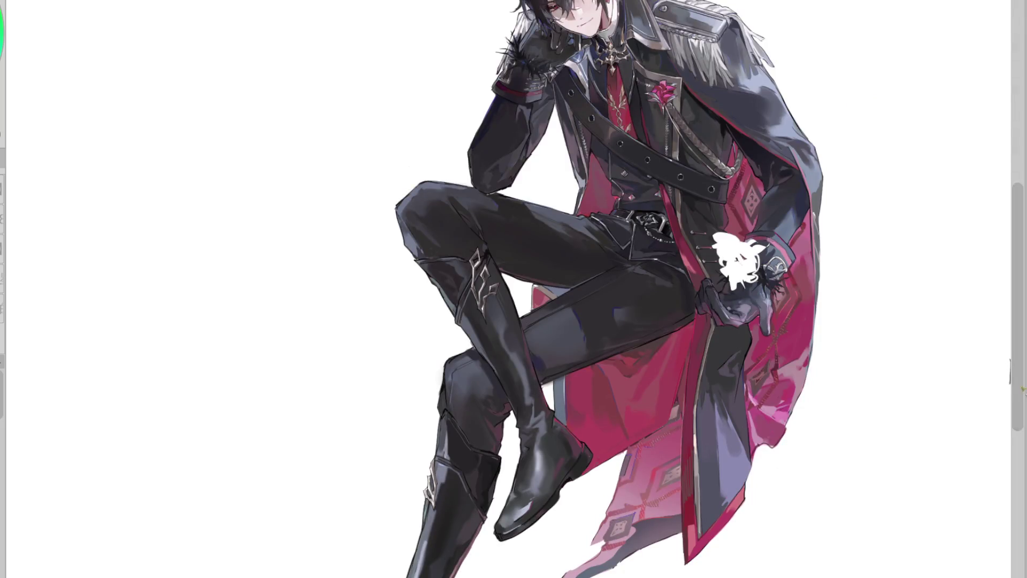
- Select the lower boot's pink sole by colour and fill it with deeper crimson
scroll(992, 425, down, 3)
key(w)
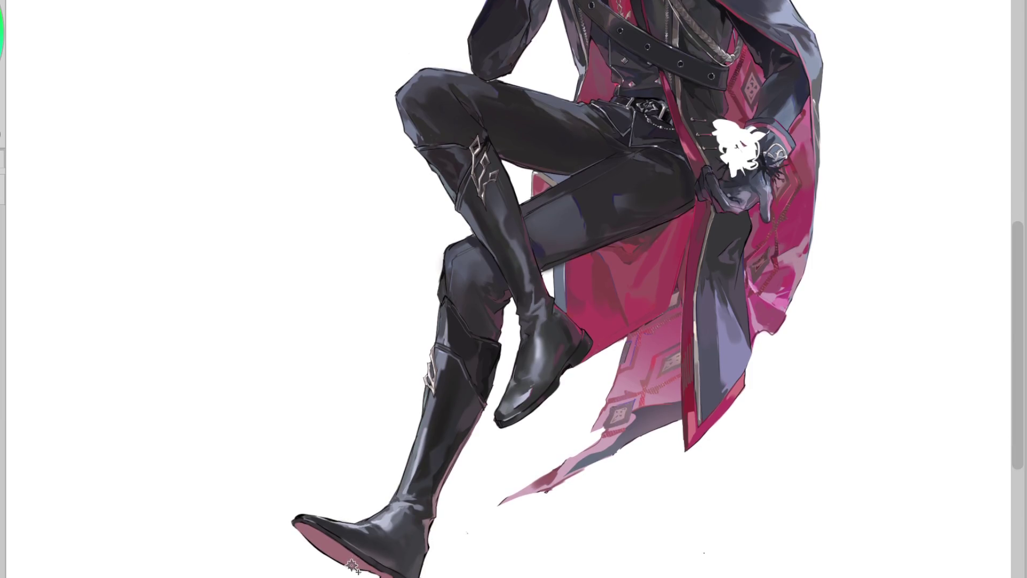
click(342, 546)
click(342, 548)
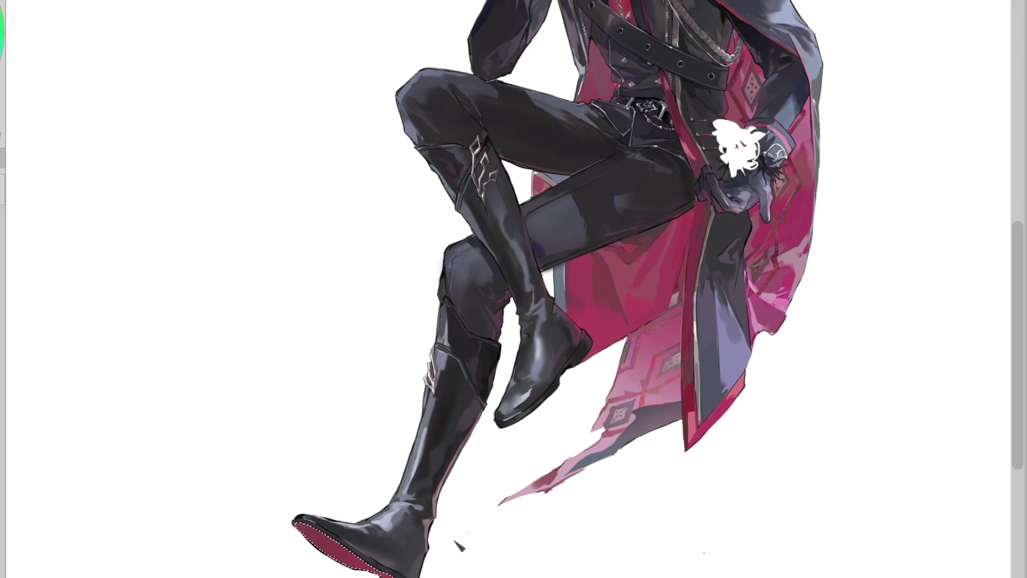
key(ctrl+d)
key(b)
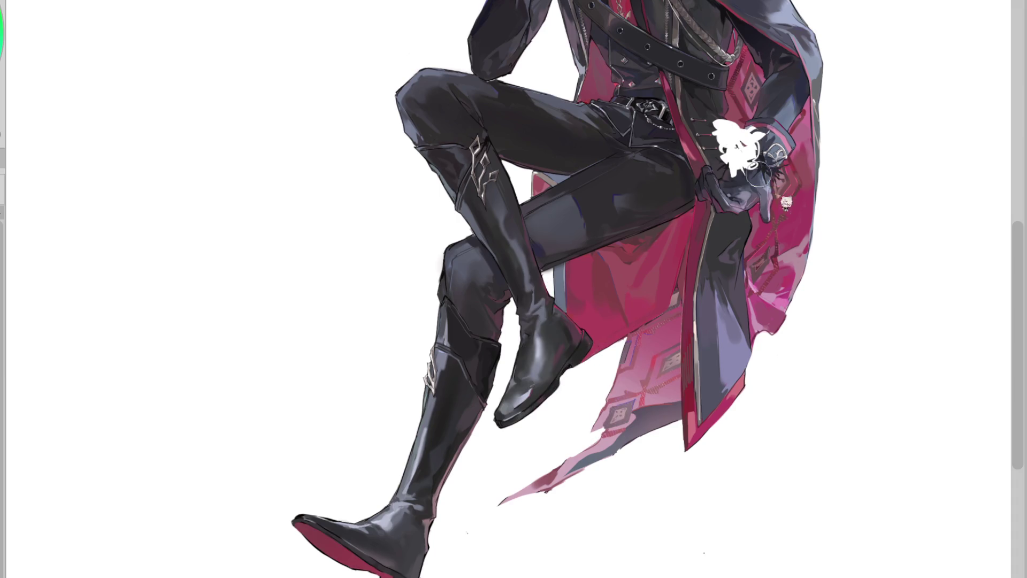
- Hide the white shape over the gloved hand, then toggle undo/redo to compare the boot shading versions
key(ctrl+z)
key(ctrl+z)
key(ctrl+y)
key(ctrl+z)
key(ctrl+y)
key(ctrl+z)
key(ctrl+y)
key(ctrl+z)
key(ctrl+y)
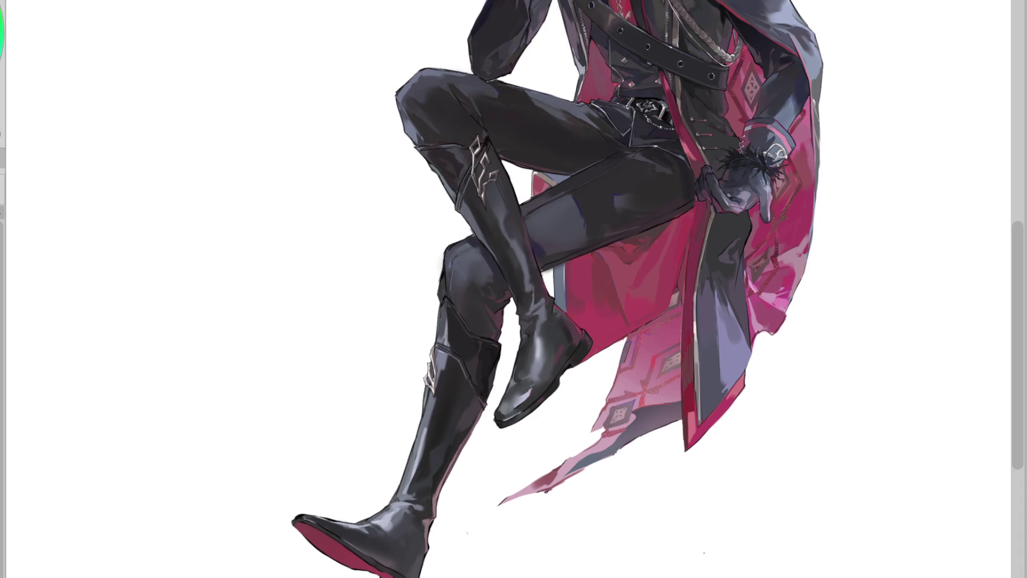
key(ctrl+z)
key(ctrl+y)
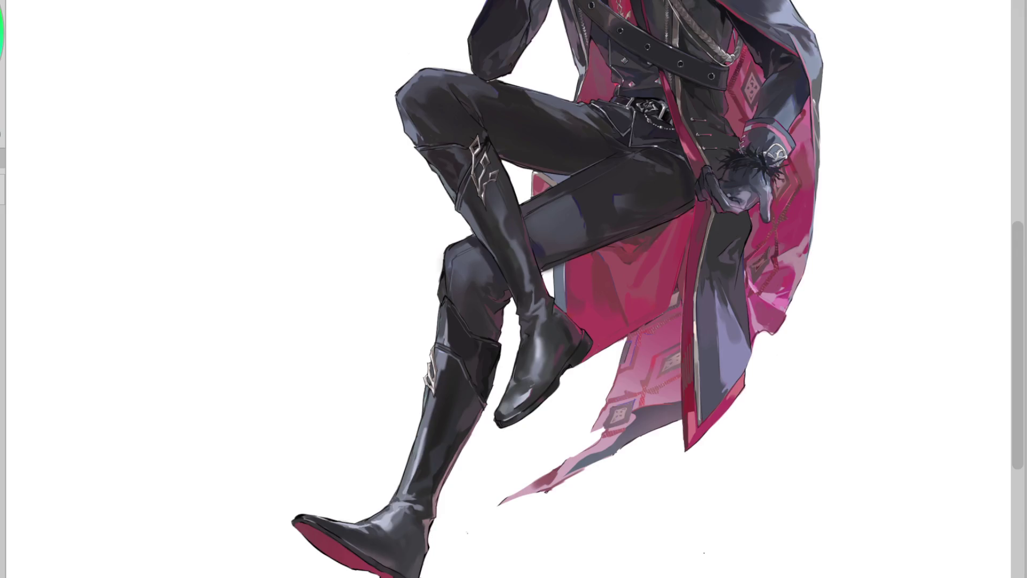
key(ctrl+plus)
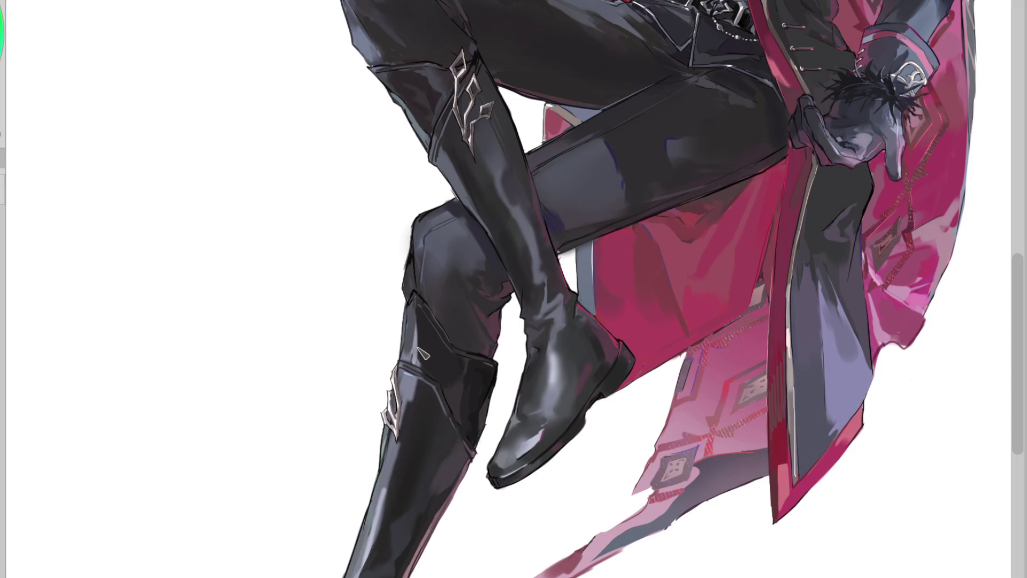
click(420, 133)
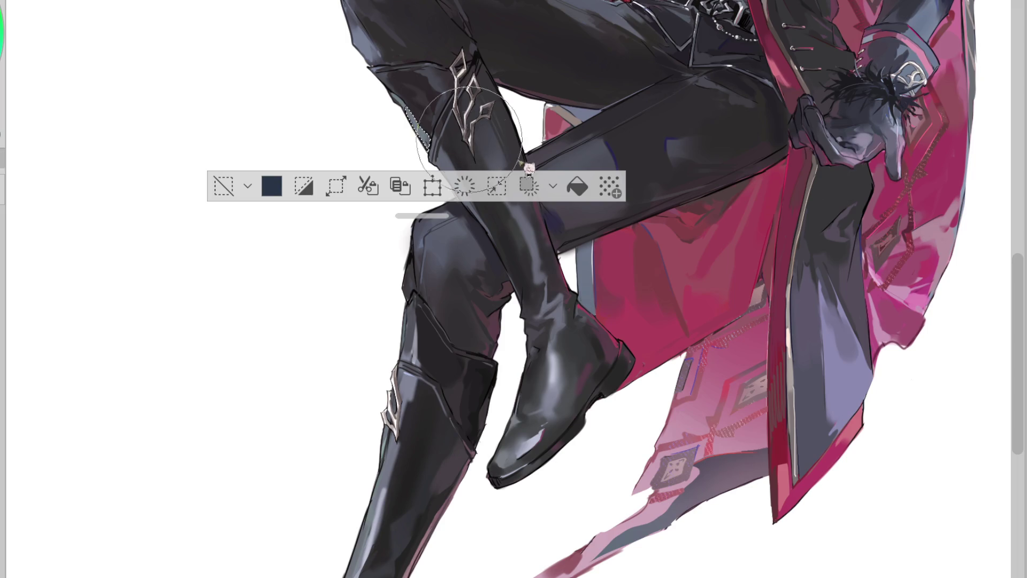
click(224, 186)
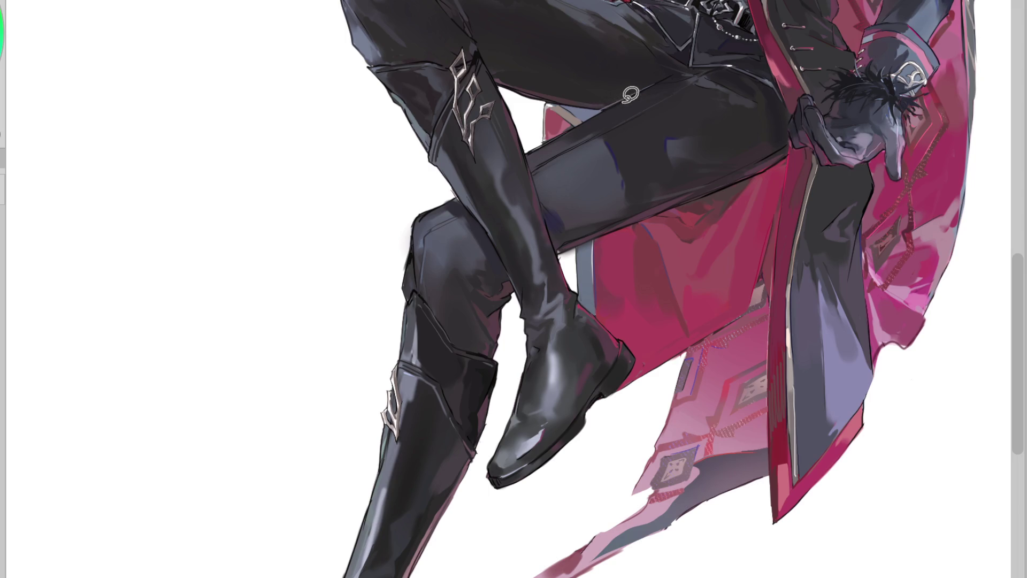
alt+click(586, 274)
click(586, 272)
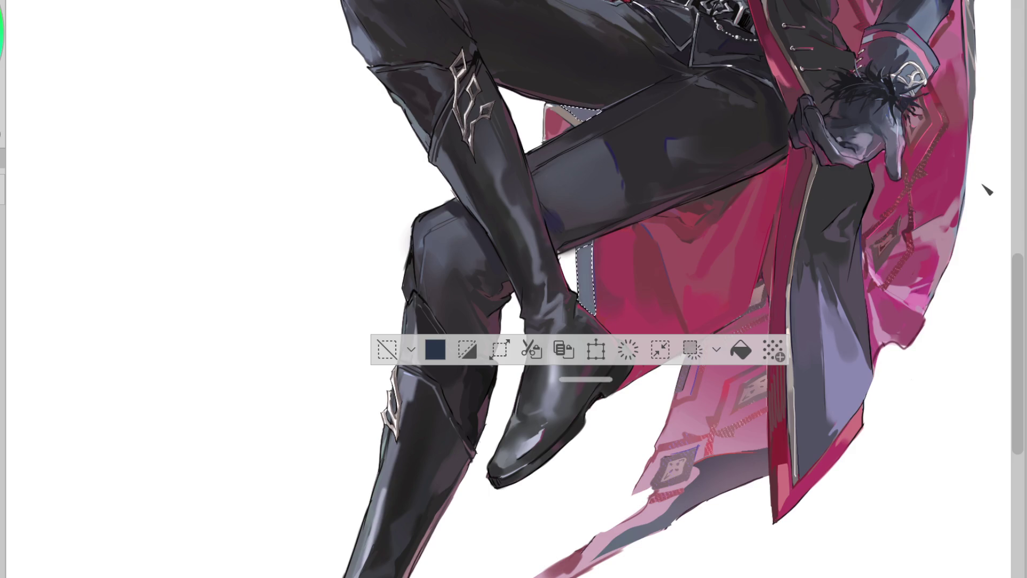
click(406, 354)
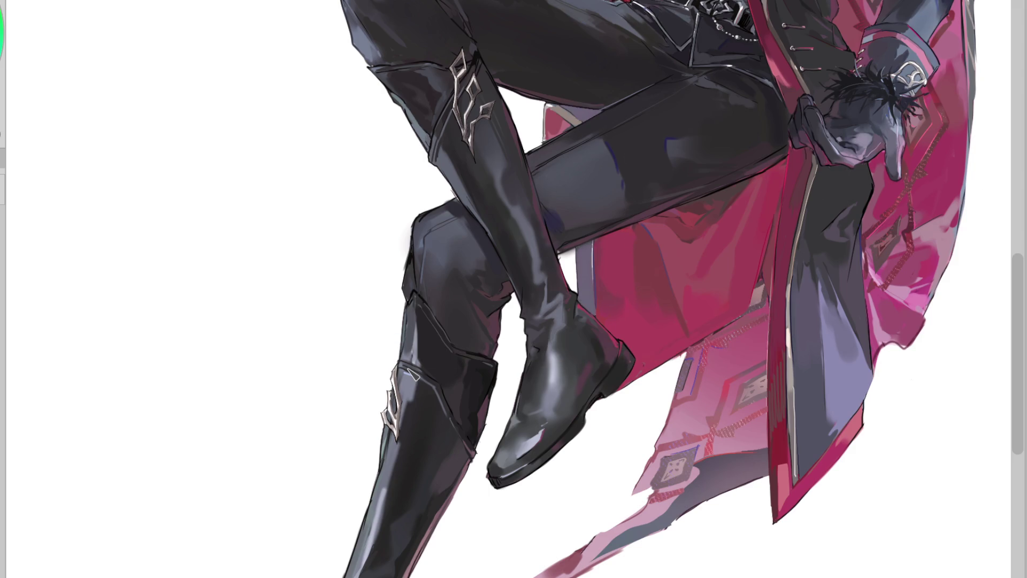
scroll(412, 369, down, 2)
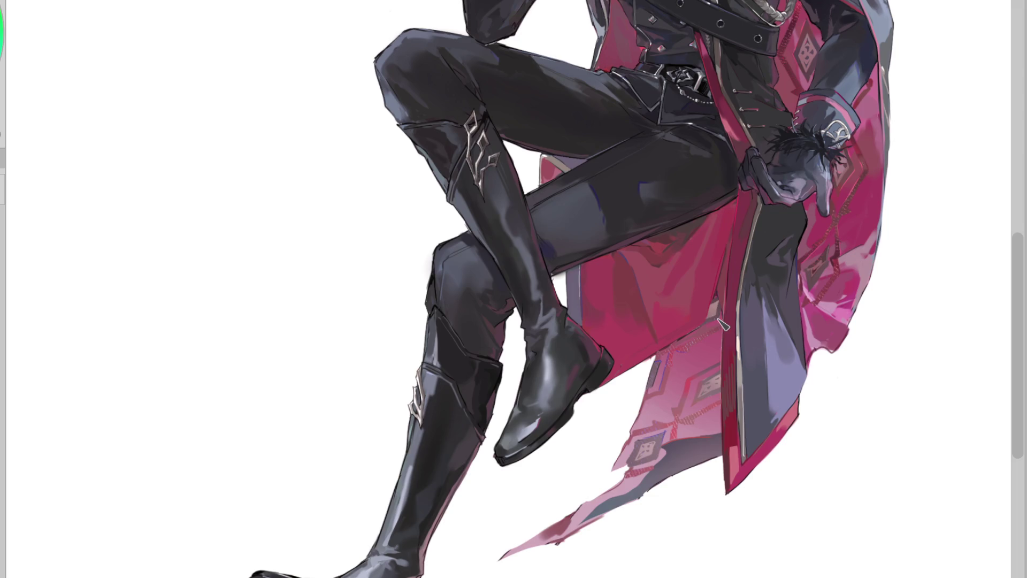
- Zoom the view out and back in over the figure's rougher base painting
scroll(804, 195, down, 2)
scroll(833, 188, up, 2)
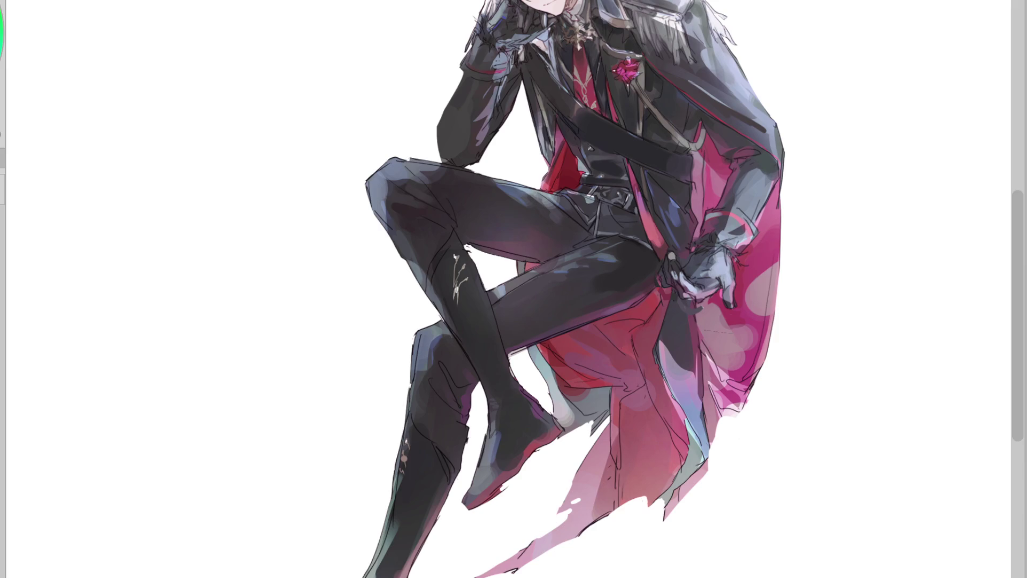
- Zoom out to show the whole faded figure on screen
key(ctrl+minus)
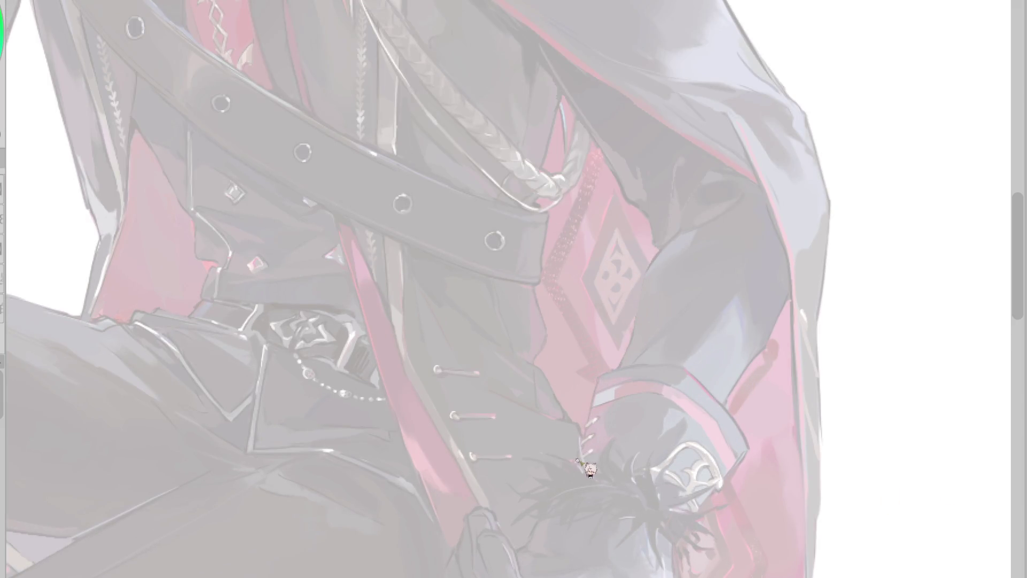
- Sketch the chibi's head curve and eye, erasing the dot and redrawing a straighter face contour
mouse_move(560, 407)
mouse_down()
mouse_move(546, 443)
mouse_move(607, 401)
mouse_move(546, 444)
mouse_move(562, 459)
mouse_up()
click(566, 428)
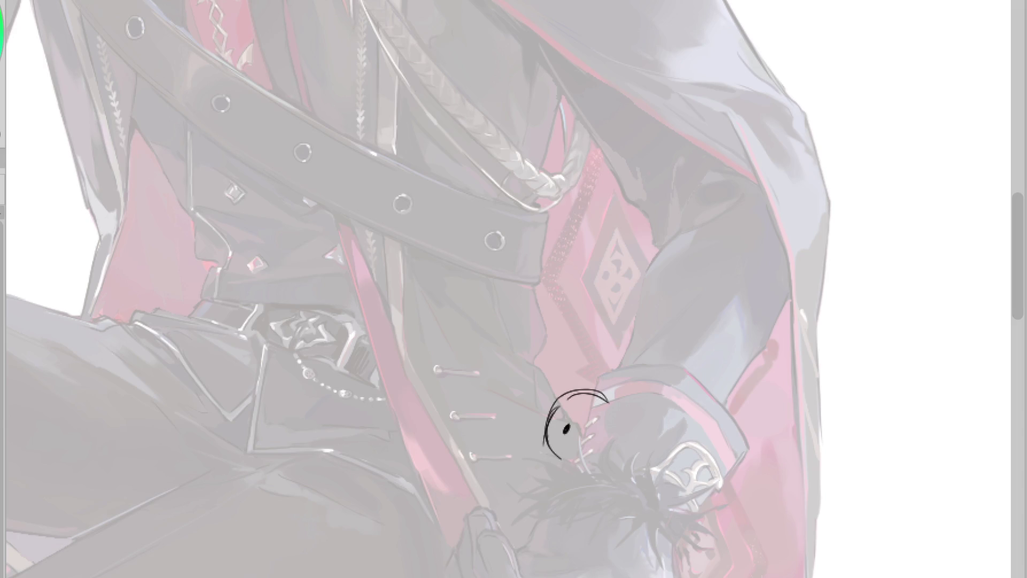
mouse_move(583, 398)
mouse_down()
mouse_move(551, 367)
mouse_move(630, 362)
mouse_move(573, 402)
mouse_move(605, 393)
mouse_up()
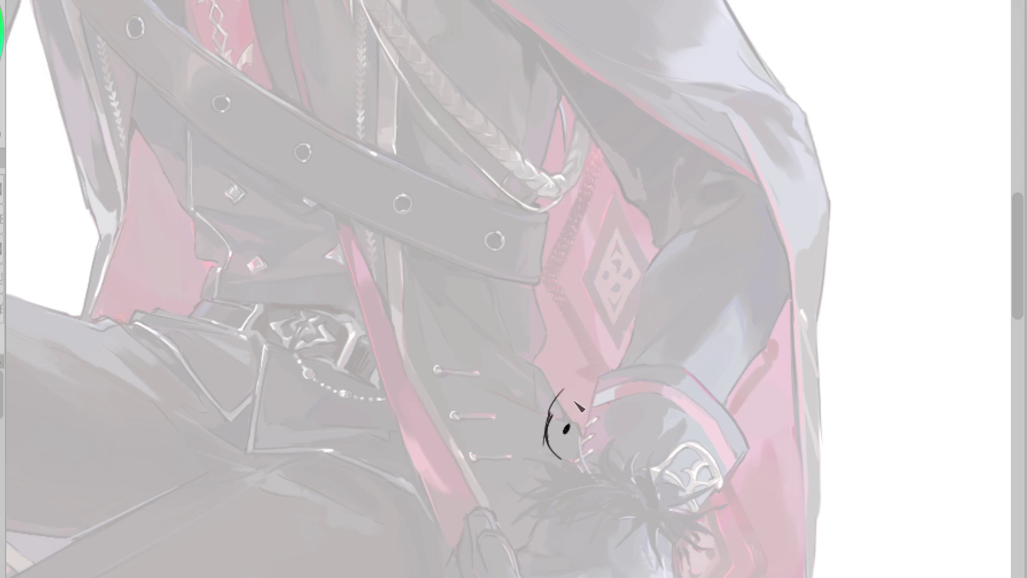
scroll(566, 463, up, 2)
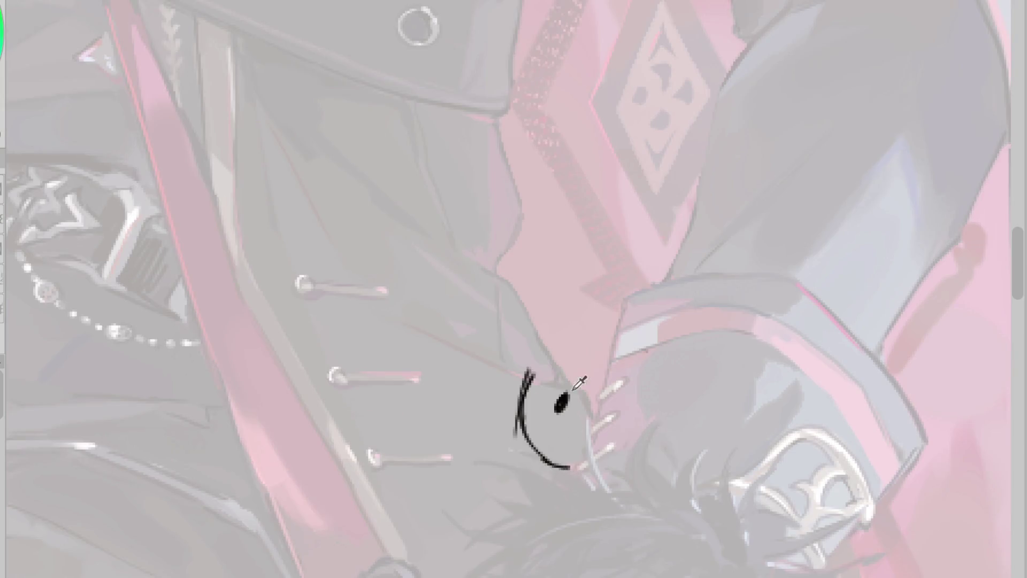
scroll(571, 390, down, 2)
key(e)
drag(556, 403, 584, 415)
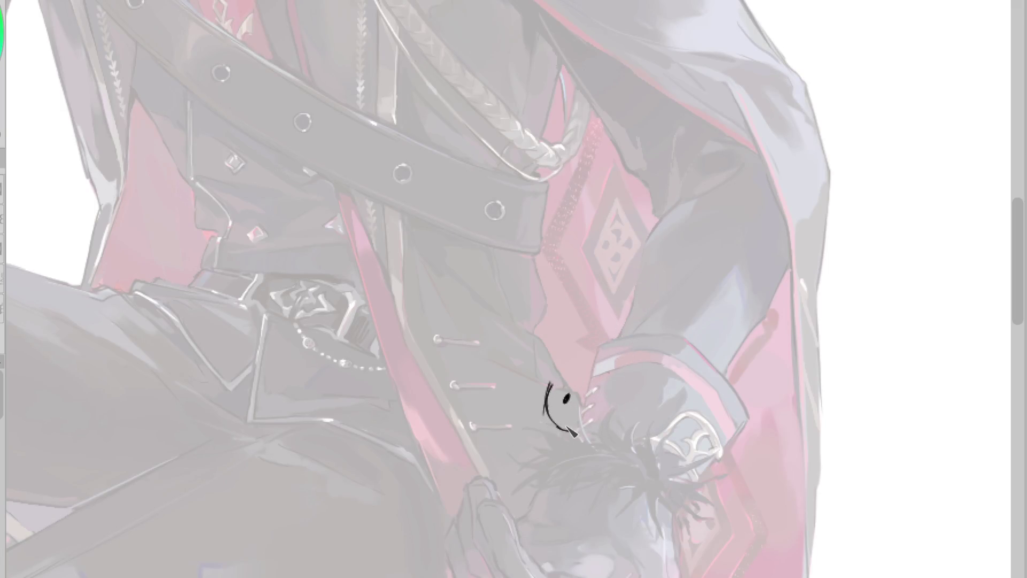
mouse_move(566, 357)
mouse_down()
mouse_move(551, 381)
mouse_move(578, 386)
mouse_up()
key(ctrl+z)
drag(548, 386, 543, 406)
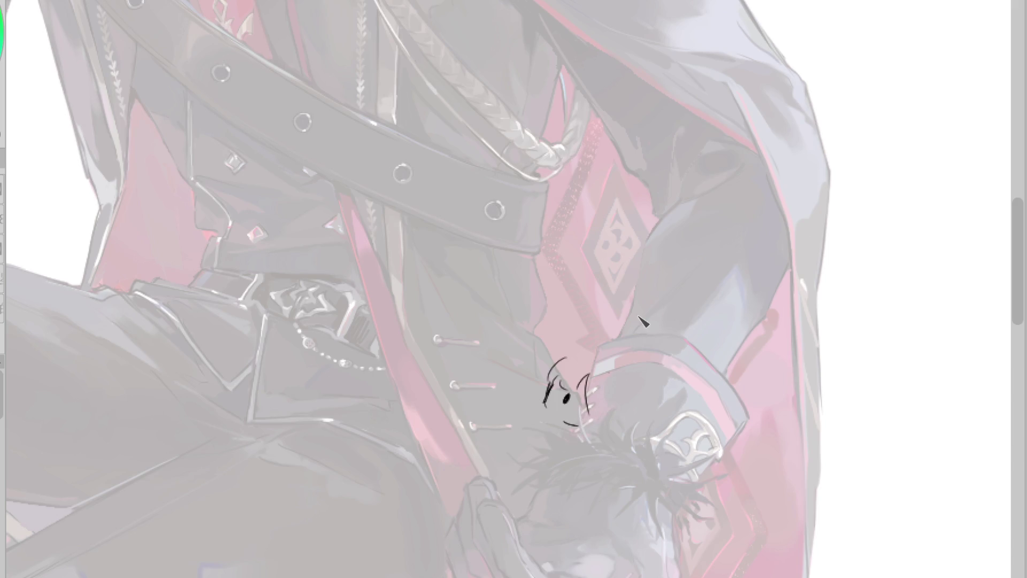
- Add hair arcs and strands around the chibi's head and sketch a round eye
drag(601, 348, 535, 428)
key(ctrl+z)
drag(583, 353, 567, 407)
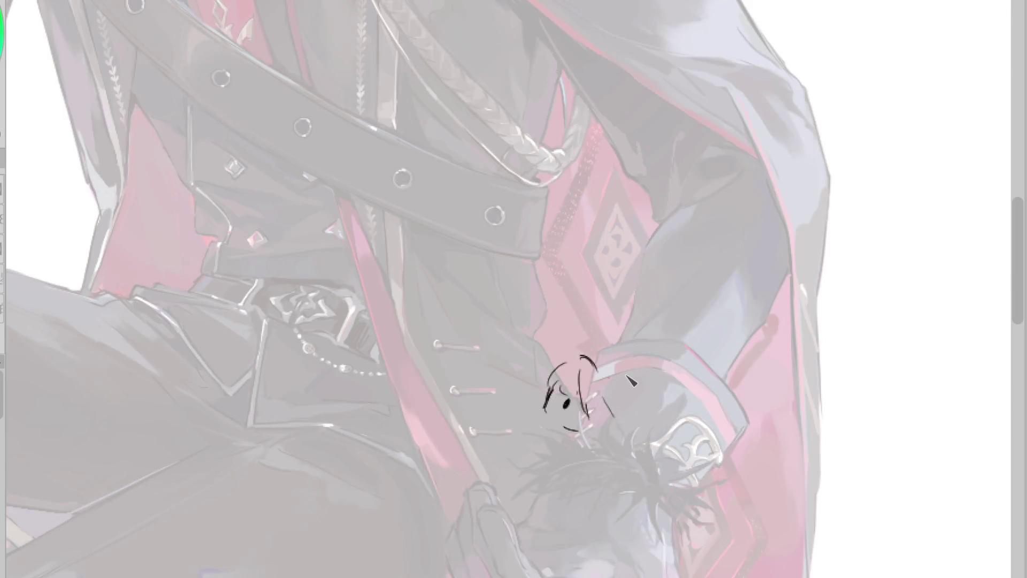
drag(568, 359, 543, 404)
mouse_move(596, 369)
mouse_down()
mouse_move(642, 377)
mouse_move(640, 420)
mouse_move(674, 415)
mouse_up()
mouse_move(556, 398)
mouse_down()
mouse_move(569, 430)
mouse_move(588, 422)
mouse_move(566, 409)
mouse_move(577, 426)
mouse_move(563, 432)
mouse_up()
key(ctrl+z)
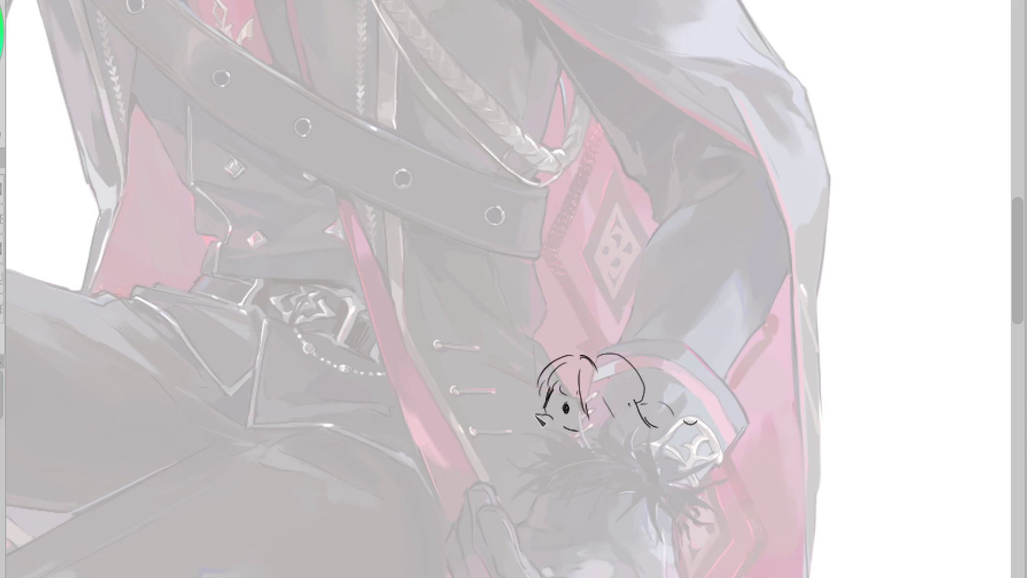
- Draw the cheek line and blush, and turn the dot eye into a closed eye
mouse_move(546, 417)
mouse_down()
mouse_move(520, 445)
mouse_move(541, 464)
mouse_up()
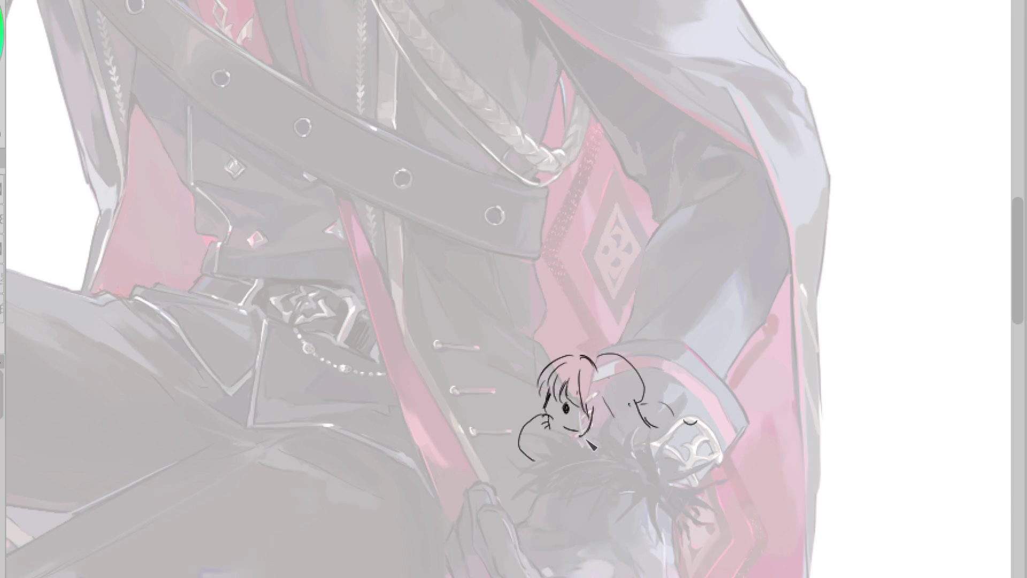
mouse_move(582, 374)
mouse_down()
mouse_move(586, 422)
mouse_move(596, 430)
mouse_move(607, 414)
mouse_up()
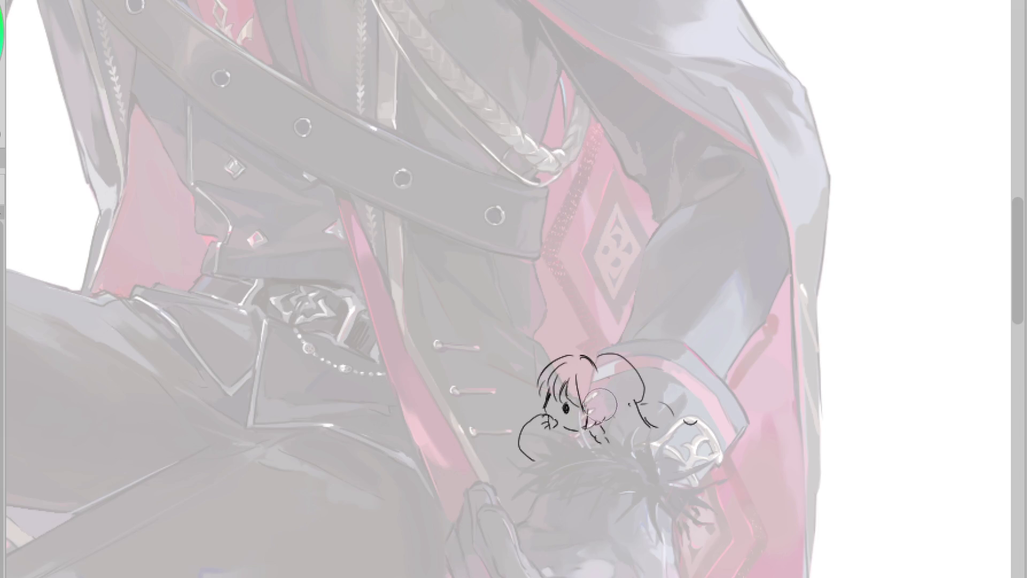
drag(551, 399, 565, 418)
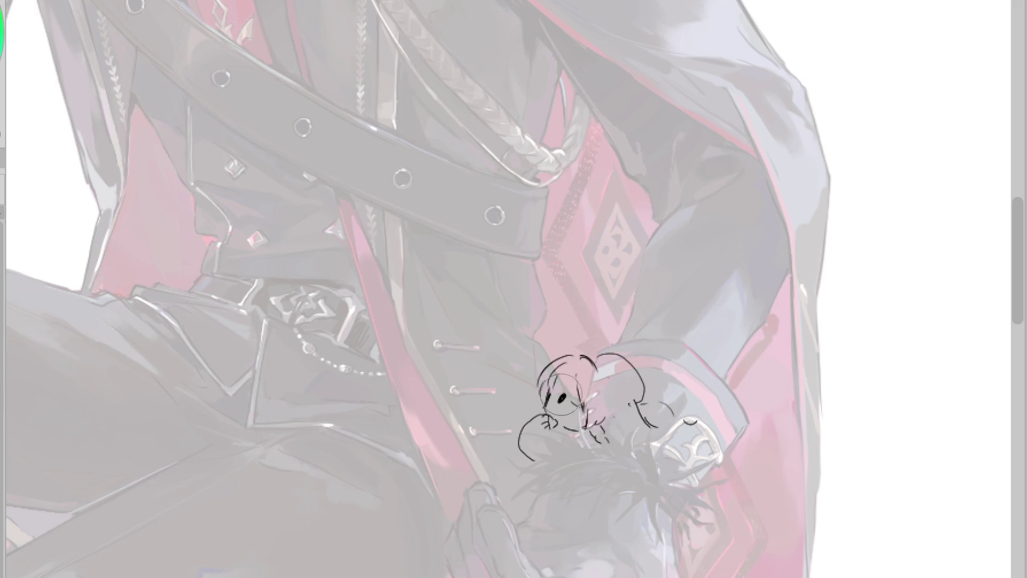
drag(543, 449, 541, 479)
key(ctrl+z)
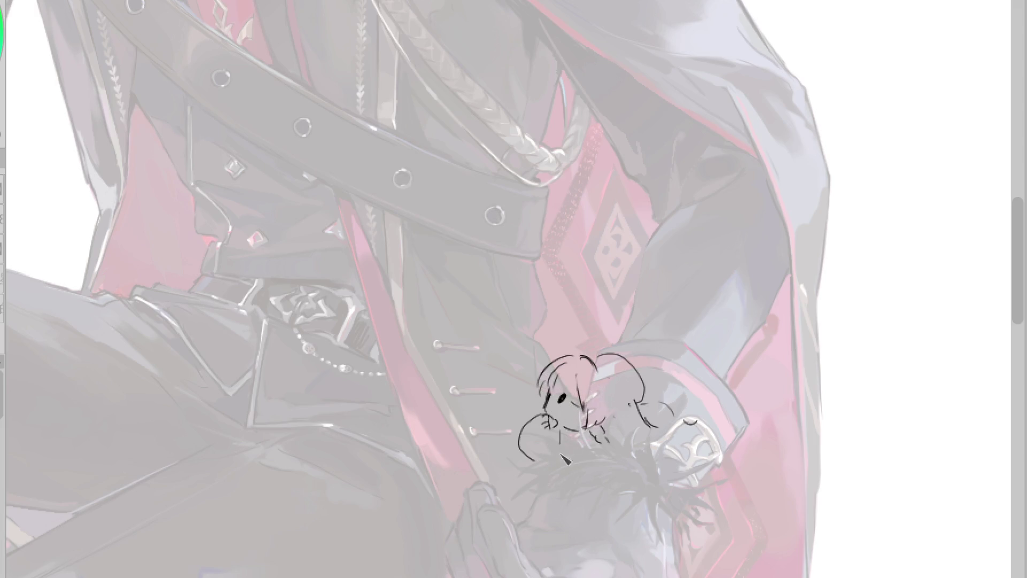
drag(561, 401, 568, 410)
scroll(582, 366, down, 1)
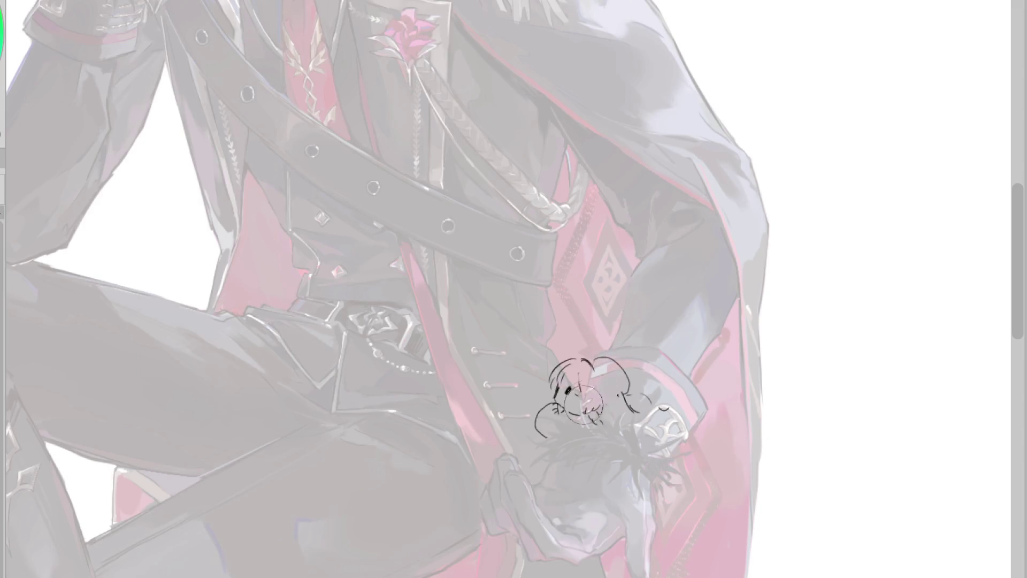
- Erase the chibi face sketch and draw a round head arc in its place
mouse_move(623, 417)
mouse_down()
mouse_move(561, 369)
mouse_move(557, 431)
mouse_move(590, 372)
mouse_up()
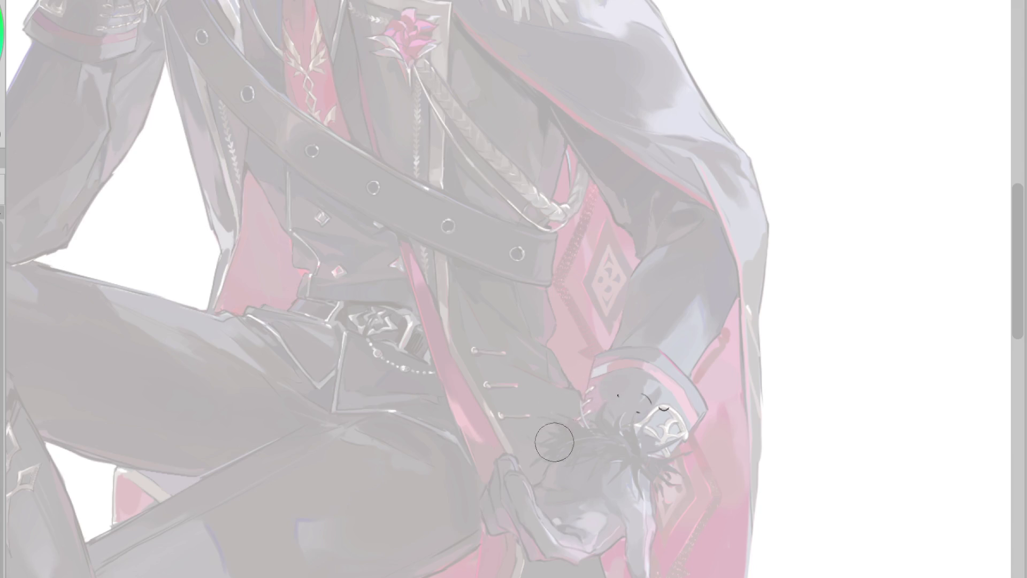
mouse_move(545, 418)
mouse_down()
mouse_move(551, 388)
mouse_move(587, 393)
mouse_move(567, 388)
mouse_move(552, 422)
mouse_move(596, 417)
mouse_move(588, 434)
mouse_move(561, 430)
mouse_up()
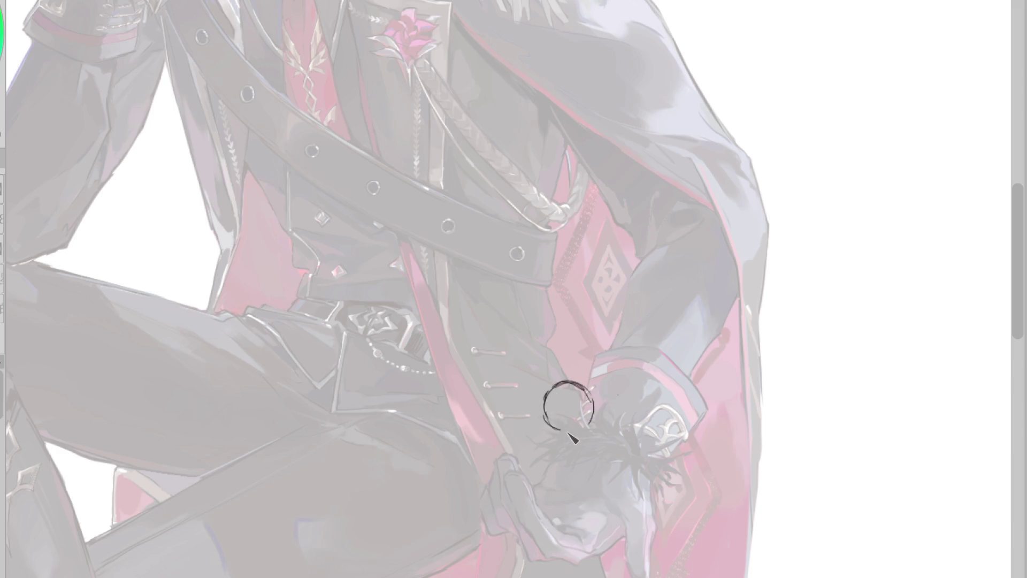
key(ctrl+z)
mouse_move(562, 441)
mouse_down()
mouse_move(559, 453)
mouse_move(584, 457)
mouse_move(548, 454)
mouse_up()
key(ctrl+z)
- Sketch a tiny body and two legs beneath the round head, redrawing the left leg outline
scroll(573, 436, up, 2)
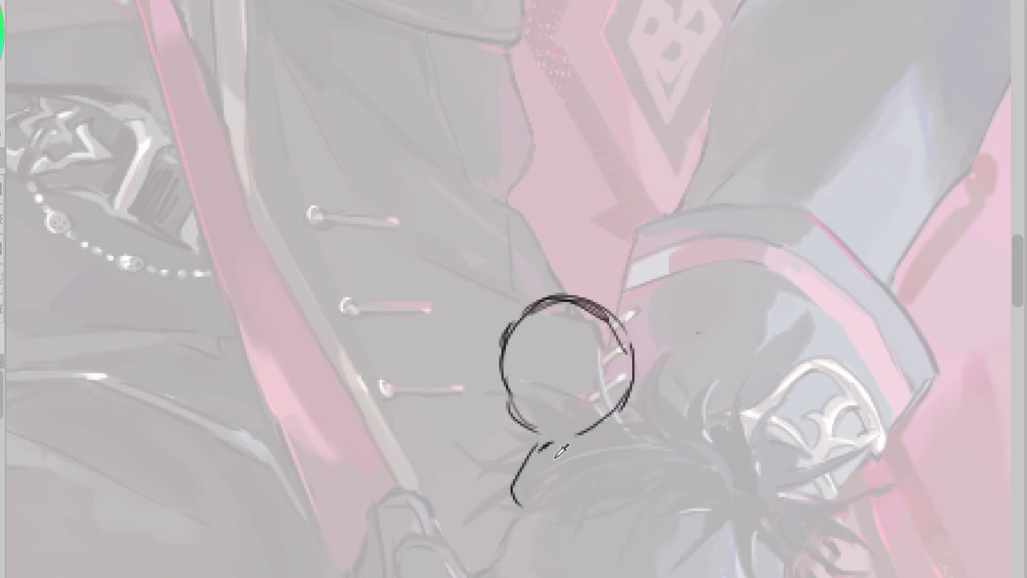
mouse_move(593, 445)
mouse_down()
mouse_move(598, 505)
mouse_move(509, 481)
mouse_up()
key(e)
key(p)
mouse_move(532, 443)
mouse_down()
mouse_move(530, 529)
mouse_move(556, 482)
mouse_move(605, 480)
mouse_up()
drag(617, 443, 641, 527)
key(ctrl+z)
mouse_move(602, 459)
mouse_down()
mouse_move(609, 517)
mouse_move(648, 495)
mouse_up()
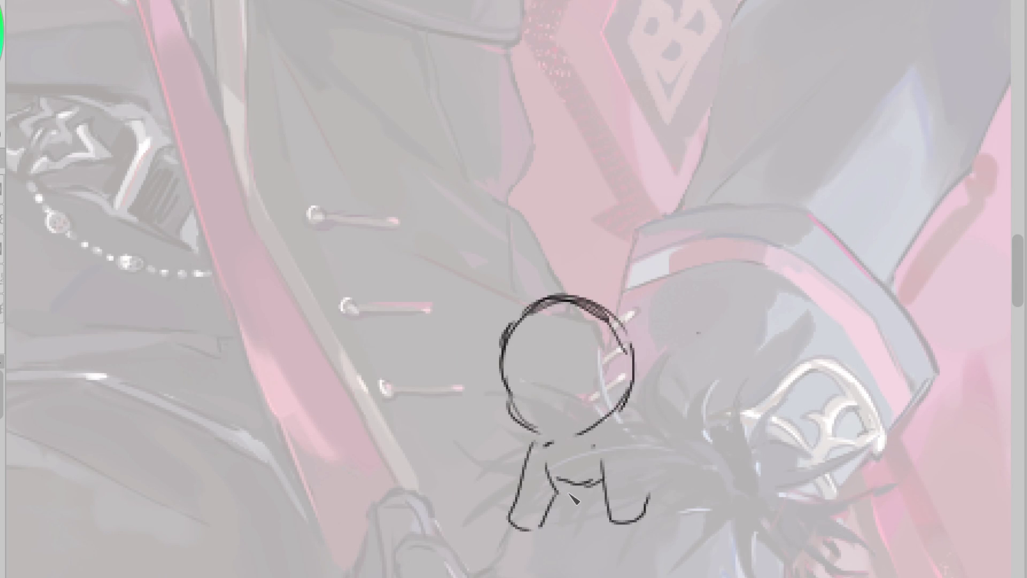
drag(556, 447, 557, 500)
drag(514, 460, 535, 524)
mouse_move(529, 444)
mouse_down()
mouse_move(492, 513)
mouse_move(549, 465)
mouse_up()
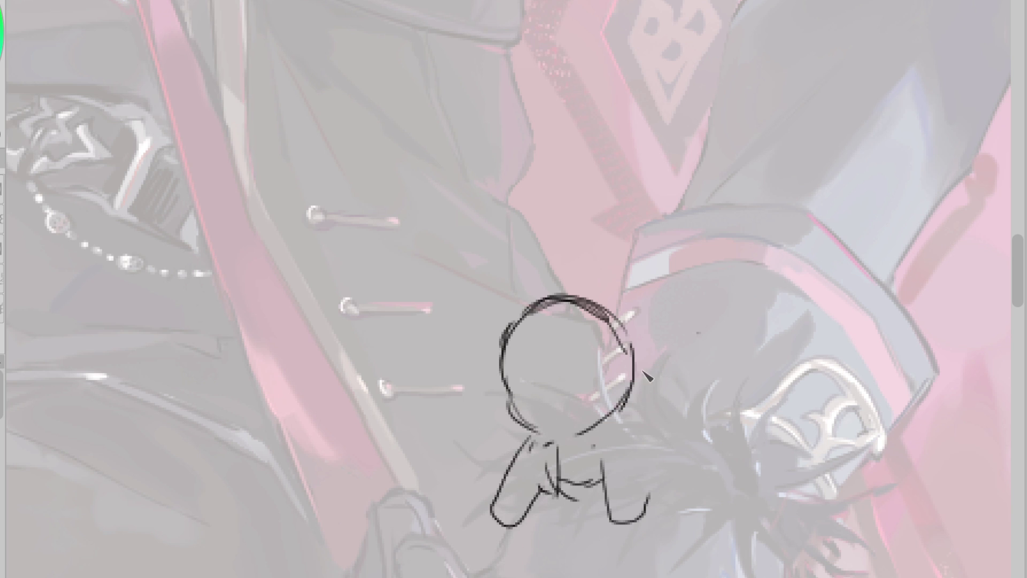
scroll(554, 322, down, 3)
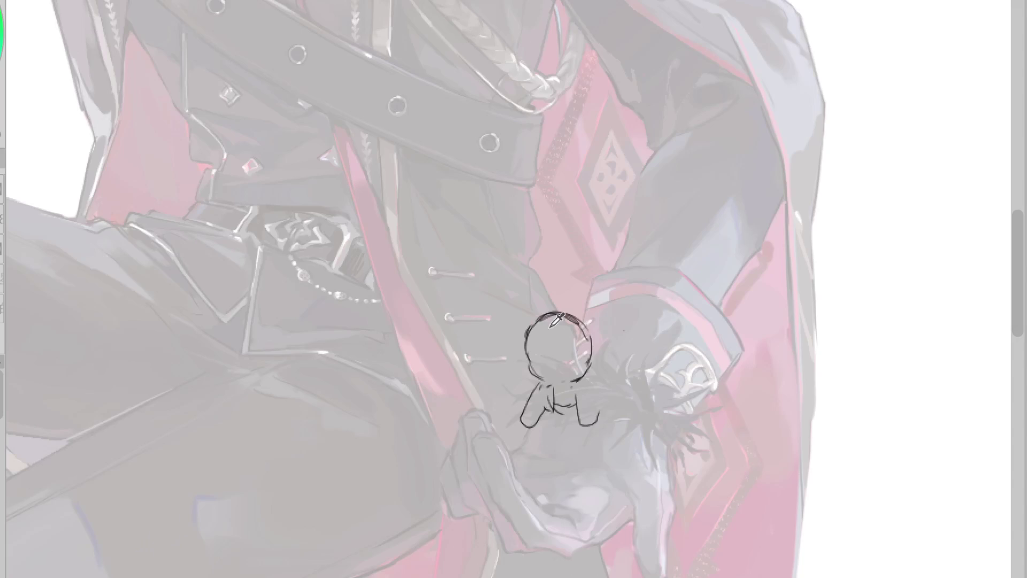
- Redraw the curve along the head's right side and erase the old lower-body strokes
mouse_move(592, 357)
mouse_down()
mouse_move(599, 422)
mouse_move(562, 404)
mouse_up()
key(ctrl+z)
key(e)
key(p)
drag(588, 336, 606, 381)
key(e)
mouse_move(592, 344)
mouse_down()
mouse_move(607, 359)
mouse_move(587, 380)
mouse_move(587, 353)
mouse_up()
key(p)
key(e)
mouse_move(540, 414)
mouse_down()
mouse_move(532, 412)
mouse_move(580, 371)
mouse_up()
key(p)
key(e)
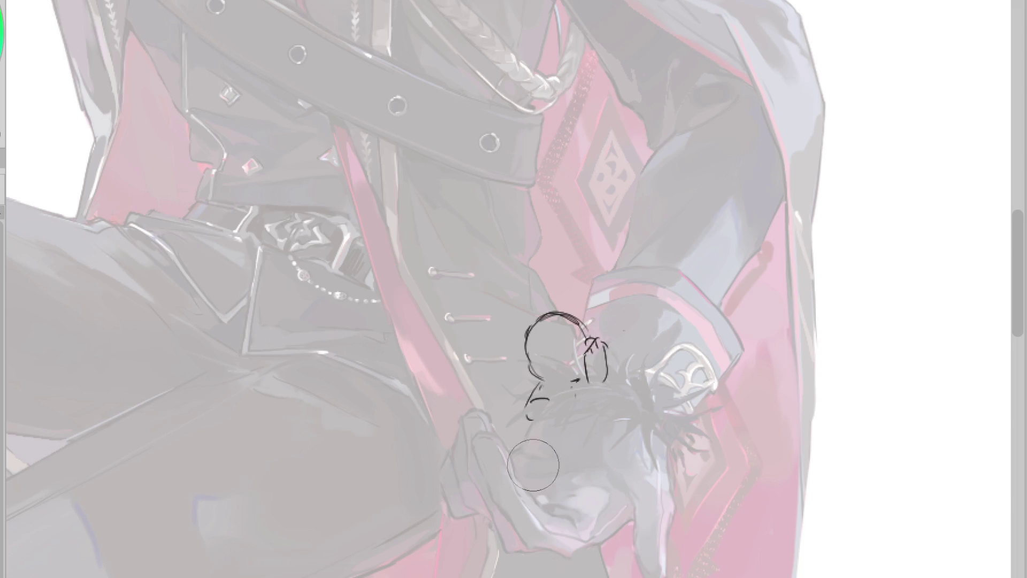
drag(543, 408, 555, 389)
- Sketch the head's left edge and outline, then draw the curled body curves below it
mouse_move(535, 343)
mouse_down()
mouse_move(538, 382)
mouse_move(532, 347)
mouse_move(599, 337)
mouse_move(558, 313)
mouse_move(623, 350)
mouse_move(620, 372)
mouse_move(658, 350)
mouse_up()
mouse_move(609, 328)
mouse_down()
mouse_move(645, 343)
mouse_move(631, 309)
mouse_move(644, 307)
mouse_move(653, 324)
mouse_move(634, 305)
mouse_move(653, 333)
mouse_move(624, 339)
mouse_move(623, 353)
mouse_move(666, 347)
mouse_move(672, 361)
mouse_up()
key(ctrl+z)
key(ctrl+z)
key(ctrl+z)
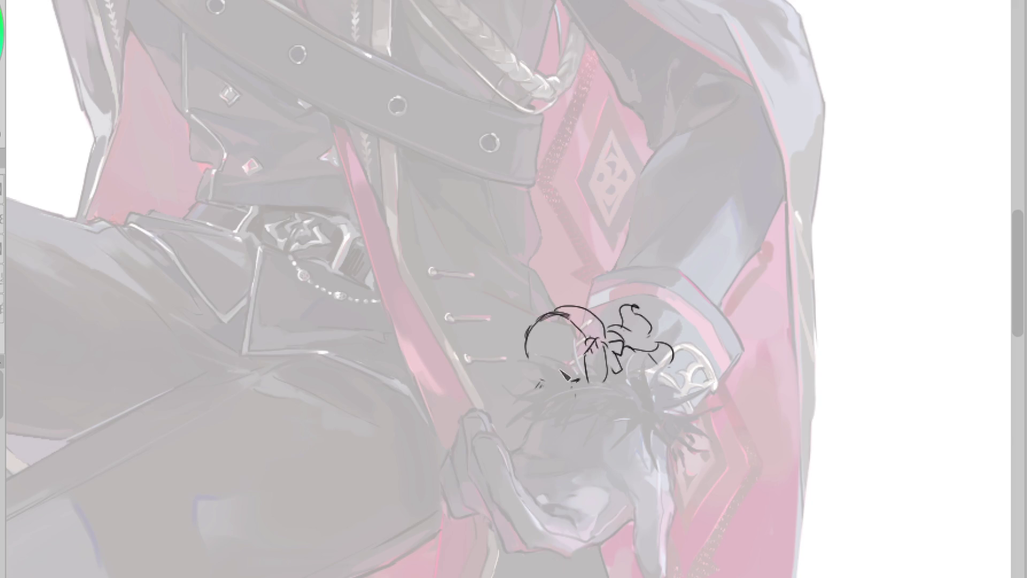
drag(531, 368, 544, 384)
mouse_move(542, 386)
mouse_down()
mouse_move(520, 412)
mouse_move(583, 412)
mouse_move(607, 436)
mouse_move(623, 423)
mouse_up()
drag(611, 387, 625, 417)
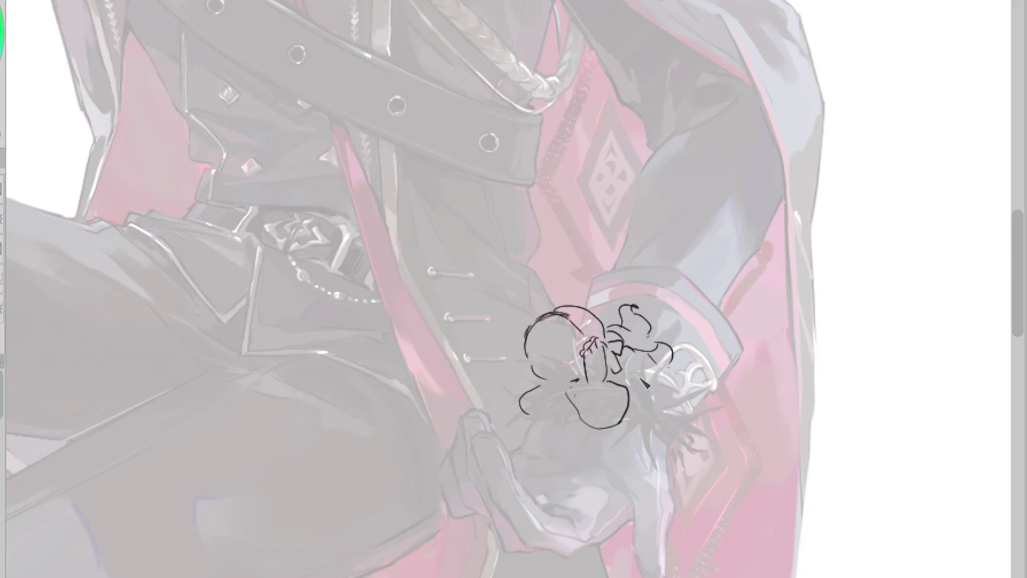
- Outline an arm raised to the face, with a U-shaped stroke by the hand
drag(569, 387, 587, 427)
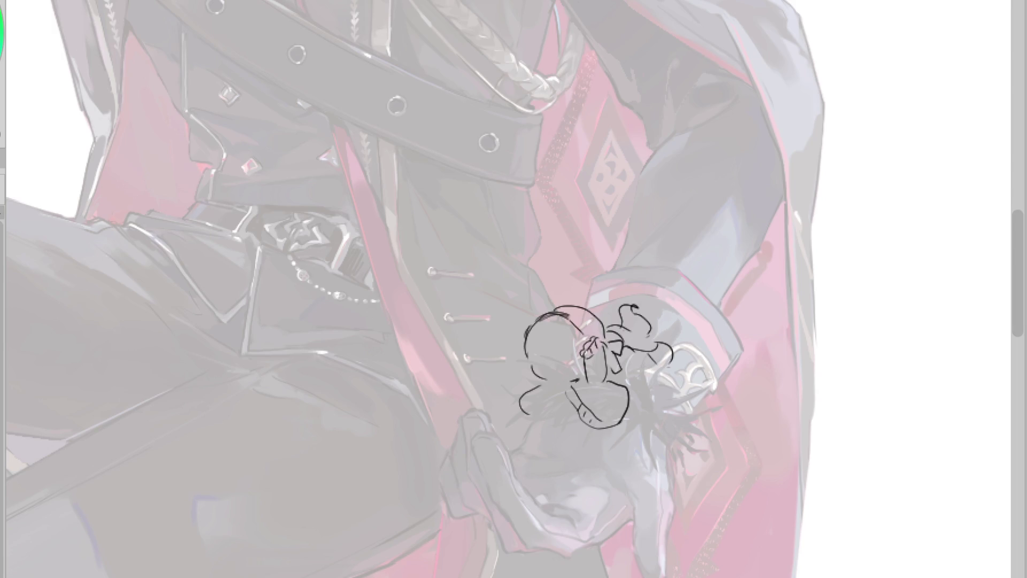
drag(571, 320, 600, 342)
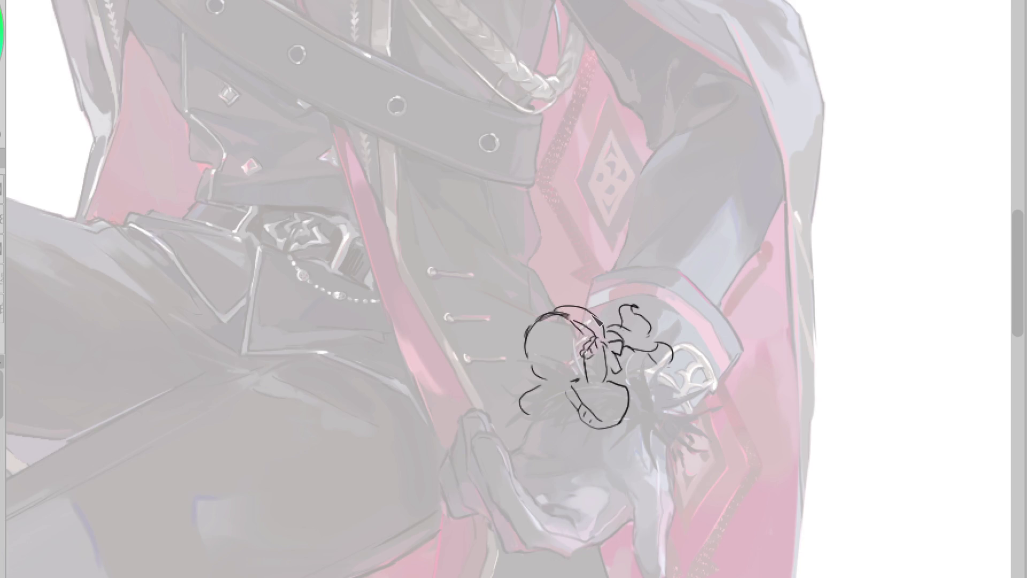
scroll(561, 359, up, 2)
key(ctrl+z)
drag(565, 363, 580, 359)
key(ctrl+z)
- Try a face arc, eye oval and tiny mouth dot, then scribble strokes at the lower left
drag(539, 390, 552, 404)
mouse_move(519, 362)
mouse_down()
mouse_move(556, 402)
mouse_move(527, 380)
mouse_move(532, 371)
mouse_up()
key(ctrl+z)
click(549, 394)
key(ctrl+z)
key(ctrl+z)
key(ctrl+z)
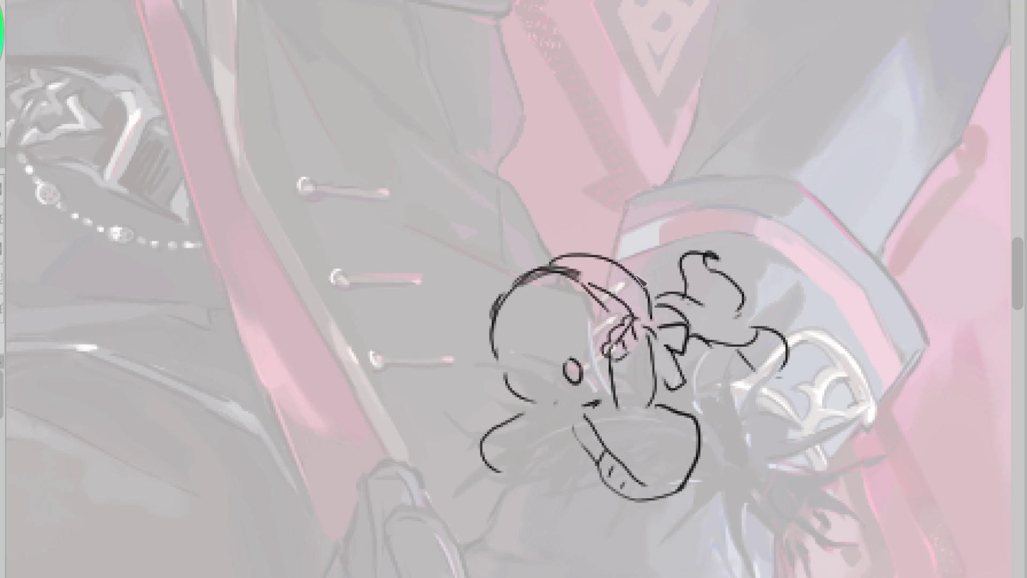
scroll(656, 319, down, 2)
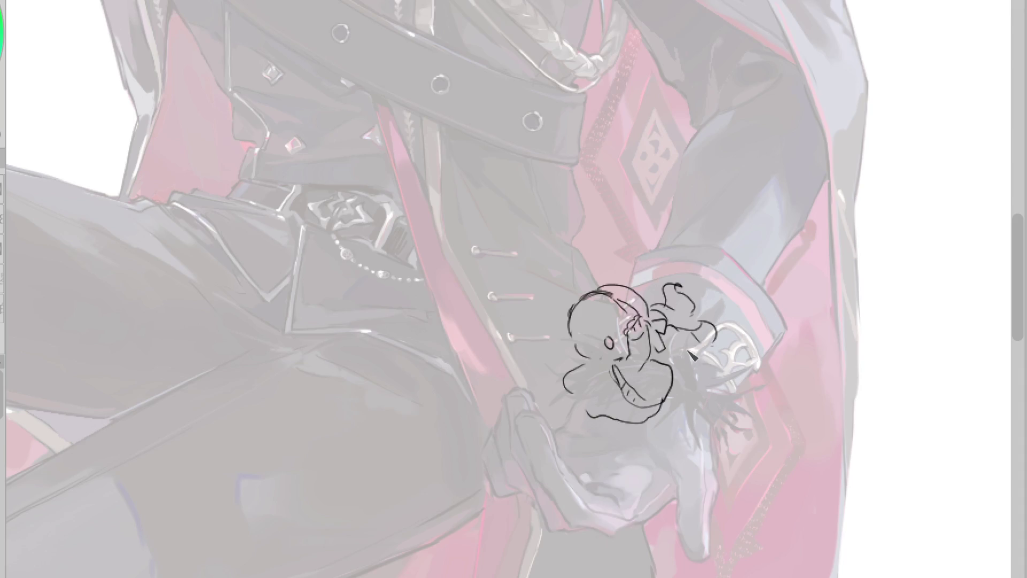
drag(593, 369, 556, 410)
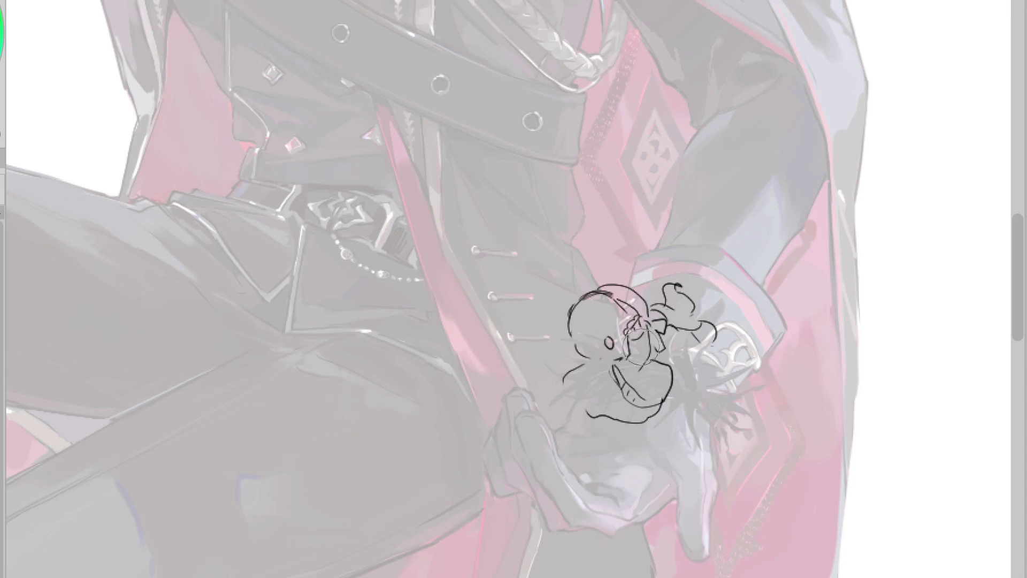
- Redraw the lines beside the face and add the eye curve and the round left eye
scroll(626, 350, up, 3)
drag(554, 319, 559, 342)
key(ctrl+z)
mouse_move(561, 306)
mouse_down()
mouse_move(563, 364)
mouse_move(579, 367)
mouse_up()
mouse_move(594, 306)
mouse_down()
mouse_move(617, 344)
mouse_move(633, 415)
mouse_up()
drag(570, 338, 620, 368)
key(ctrl+z)
drag(579, 329, 590, 361)
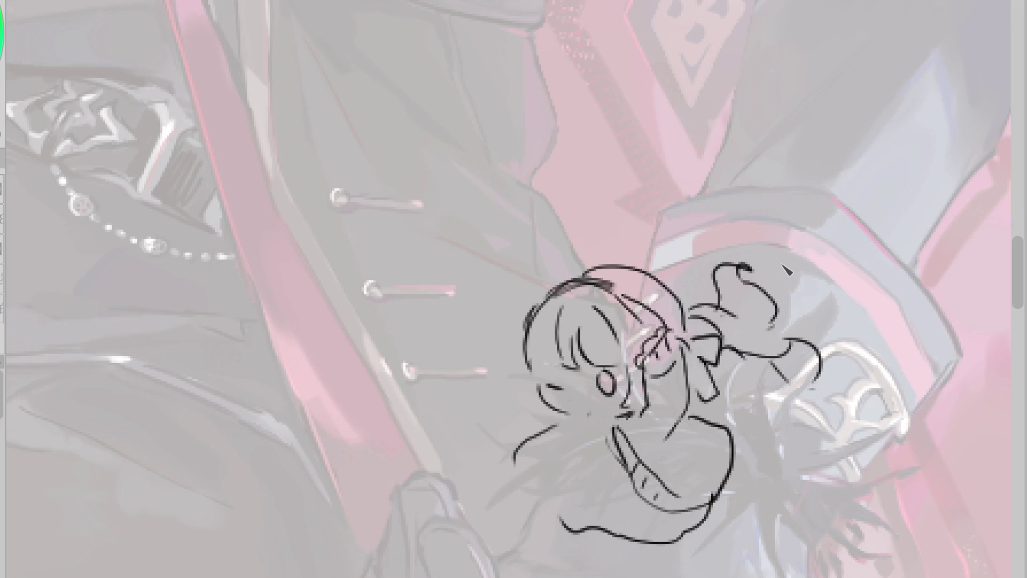
drag(556, 370, 554, 372)
- Erase the old upper head outline and redraw a higher arc for the head top
mouse_move(549, 333)
mouse_down()
mouse_move(530, 326)
mouse_move(572, 281)
mouse_move(636, 294)
mouse_move(539, 293)
mouse_move(524, 334)
mouse_up()
mouse_move(639, 300)
mouse_down()
mouse_move(642, 315)
mouse_move(690, 315)
mouse_move(636, 313)
mouse_move(659, 309)
mouse_move(583, 268)
mouse_move(684, 299)
mouse_up()
mouse_move(589, 283)
mouse_down()
mouse_move(679, 281)
mouse_move(703, 321)
mouse_up()
key(ctrl+z)
mouse_move(561, 282)
mouse_down()
mouse_move(572, 275)
mouse_move(691, 310)
mouse_up()
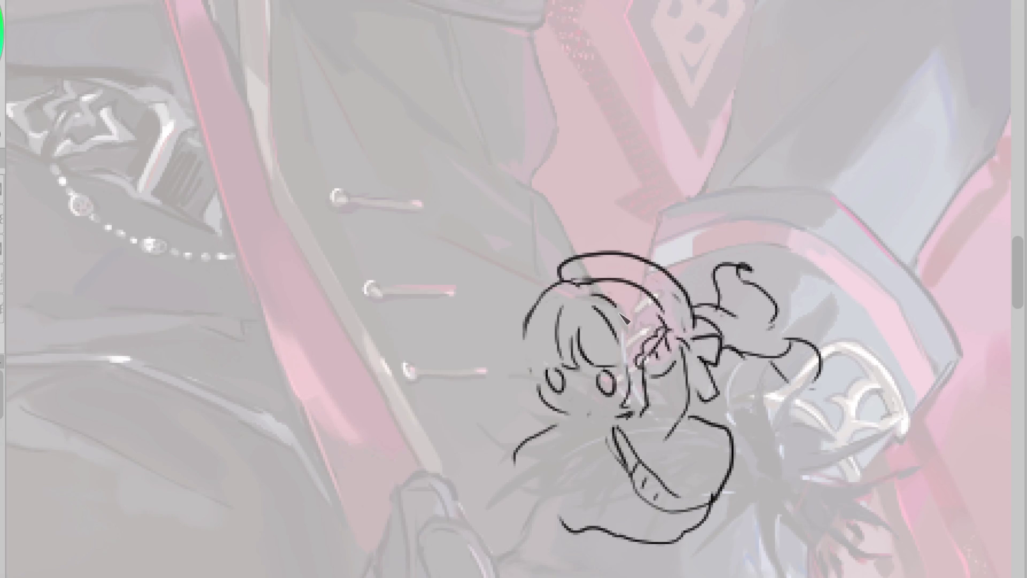
- Draw the hair's left edge and strands and the hand below the cheek, then extend the hair toward the ribbon
mouse_move(559, 325)
mouse_down()
mouse_move(540, 383)
mouse_move(559, 402)
mouse_up()
key(ctrl+z)
drag(534, 321, 514, 384)
mouse_move(524, 321)
mouse_down()
mouse_move(519, 404)
mouse_move(551, 398)
mouse_move(583, 460)
mouse_up()
mouse_move(545, 423)
mouse_down()
mouse_move(583, 457)
mouse_move(577, 468)
mouse_up()
key(ctrl+z)
mouse_move(507, 454)
mouse_down()
mouse_move(550, 430)
mouse_move(532, 475)
mouse_up()
key(ctrl+z)
key(ctrl+z)
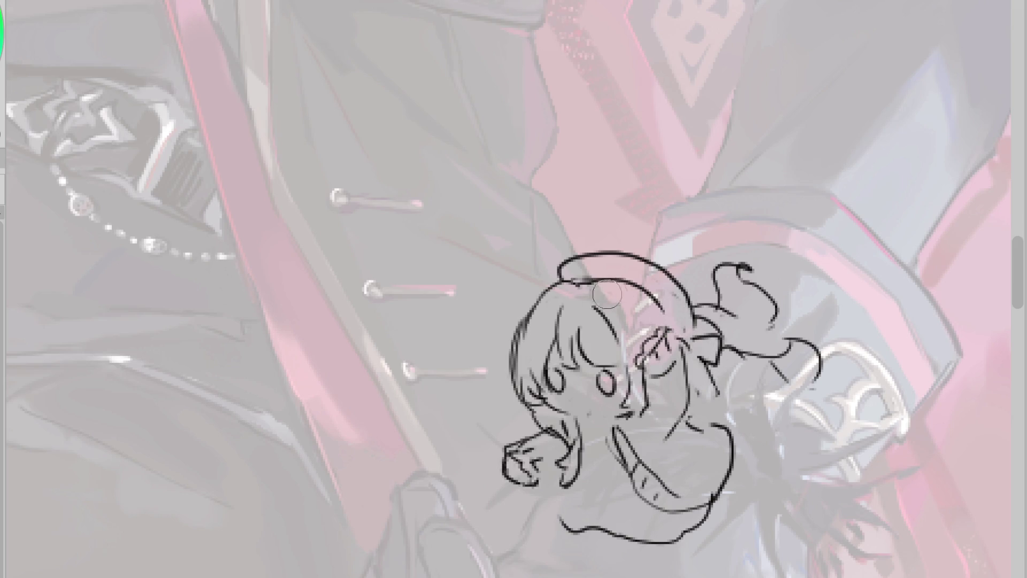
drag(698, 321, 668, 309)
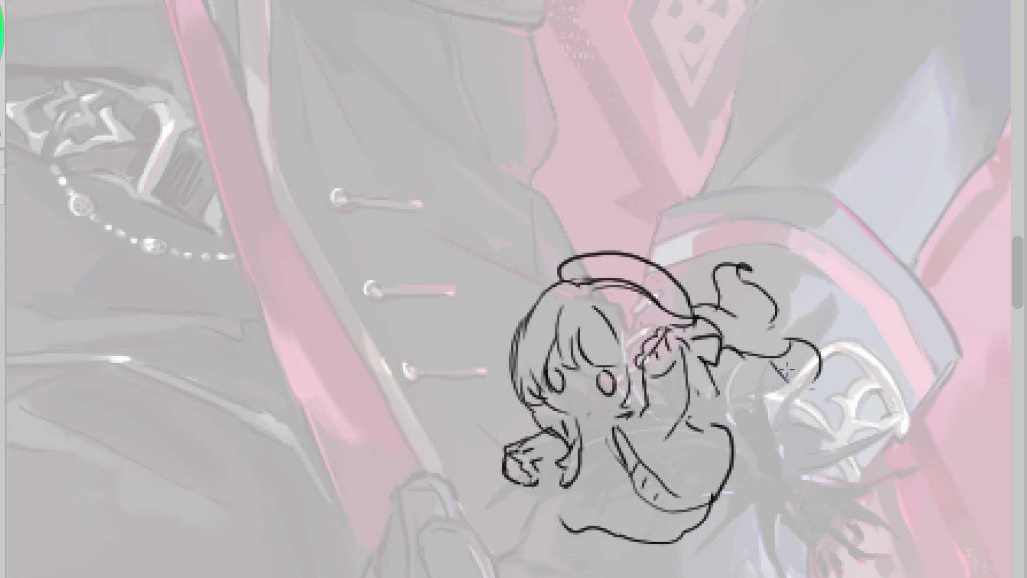
- Draw the ribbon tails and curl, erase the rough hand lines, and ink a line under the chin
mouse_move(716, 391)
mouse_down()
mouse_move(696, 374)
mouse_move(698, 396)
mouse_up()
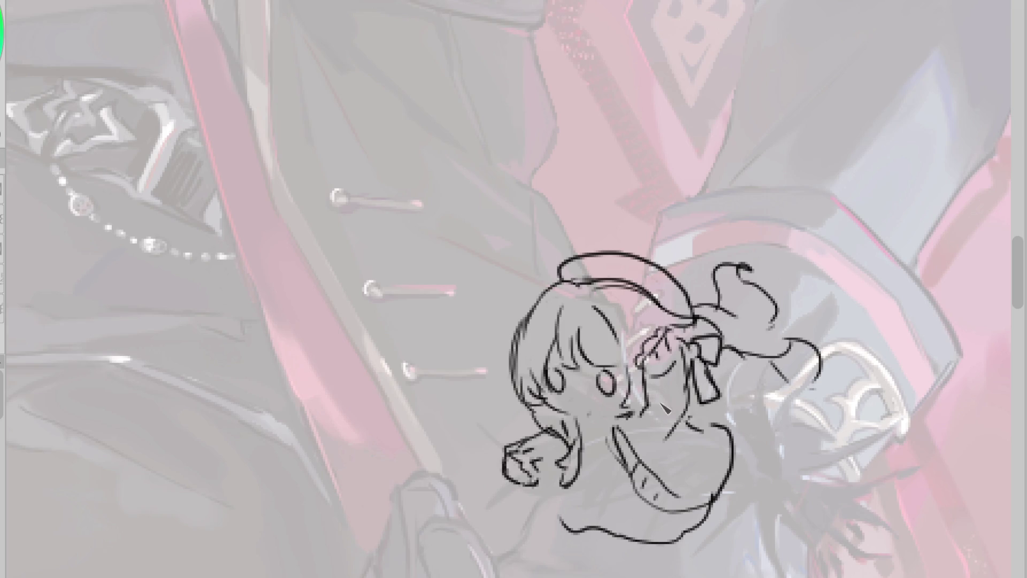
drag(623, 411, 721, 419)
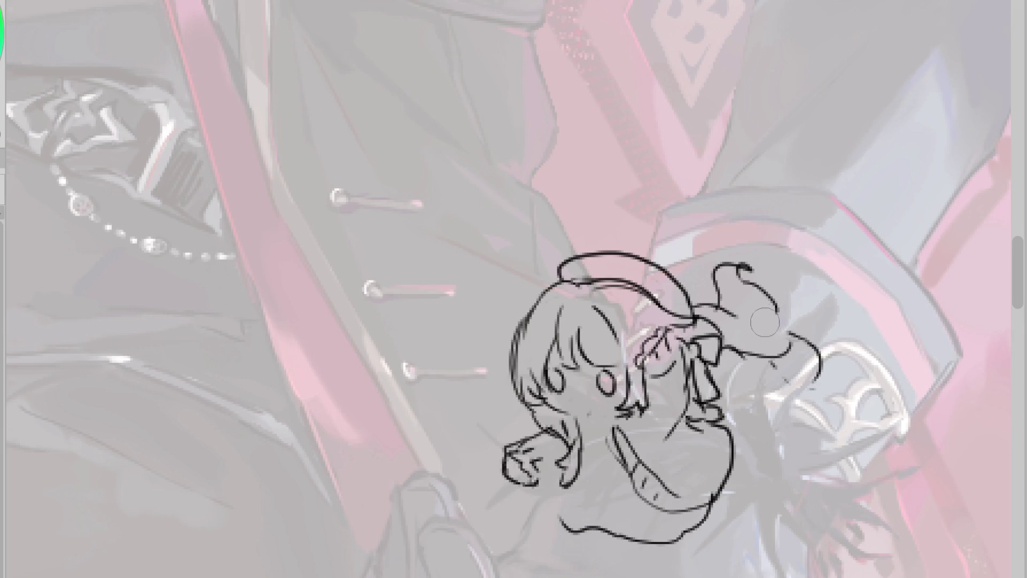
drag(800, 309, 786, 330)
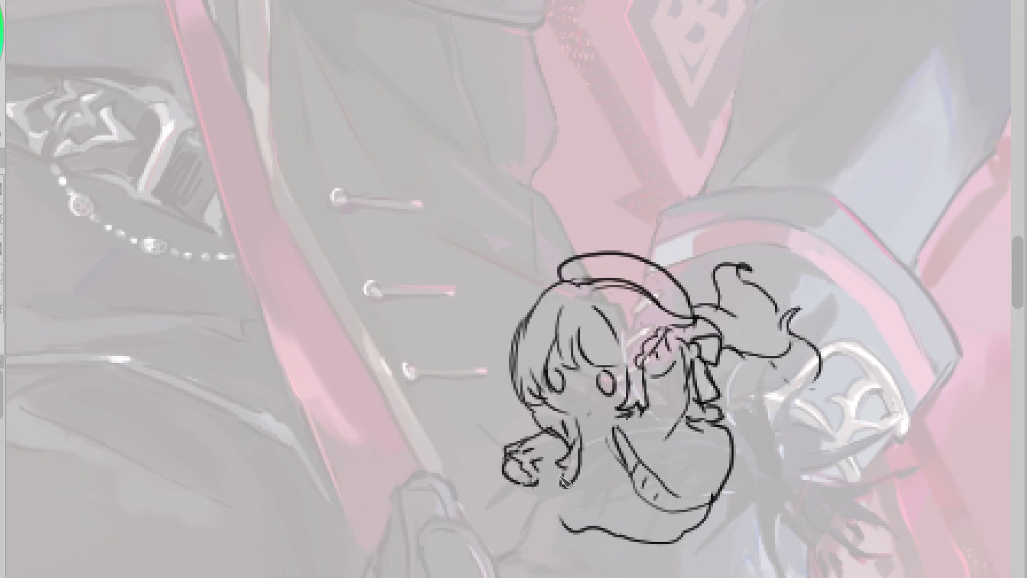
mouse_move(535, 466)
mouse_down()
mouse_move(513, 468)
mouse_move(557, 441)
mouse_move(535, 484)
mouse_move(540, 461)
mouse_up()
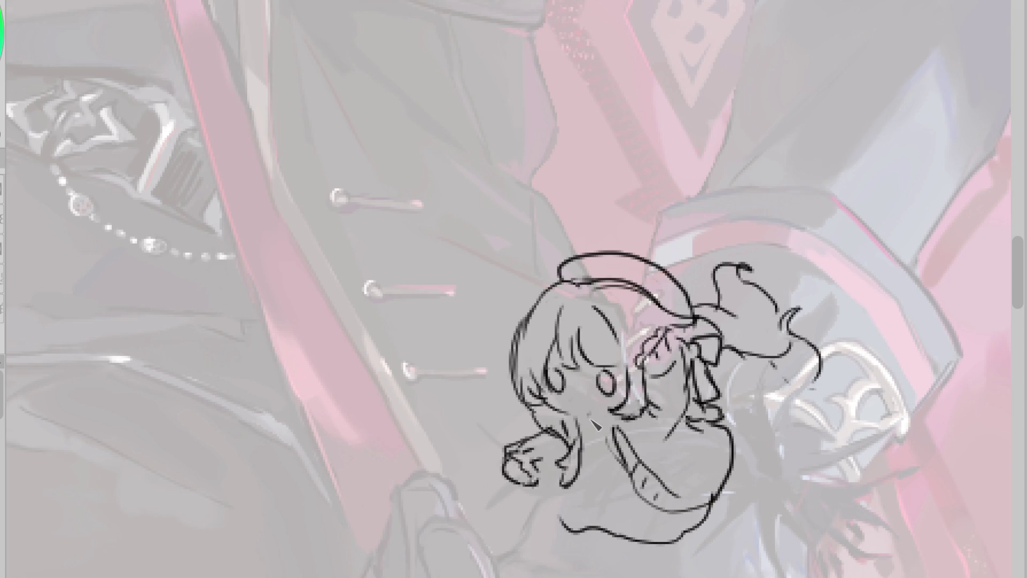
mouse_move(588, 423)
mouse_down()
mouse_move(619, 415)
mouse_move(610, 433)
mouse_up()
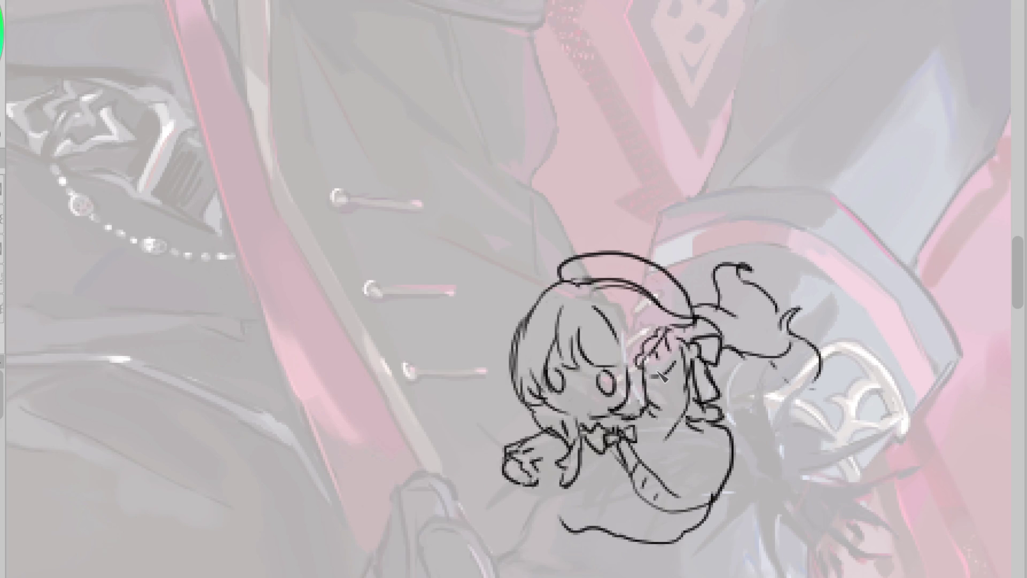
- Ink a small collar bow, the bodice outline and the skirt's right and left edges
mouse_move(623, 439)
mouse_down()
mouse_move(635, 443)
mouse_move(607, 436)
mouse_move(623, 441)
mouse_up()
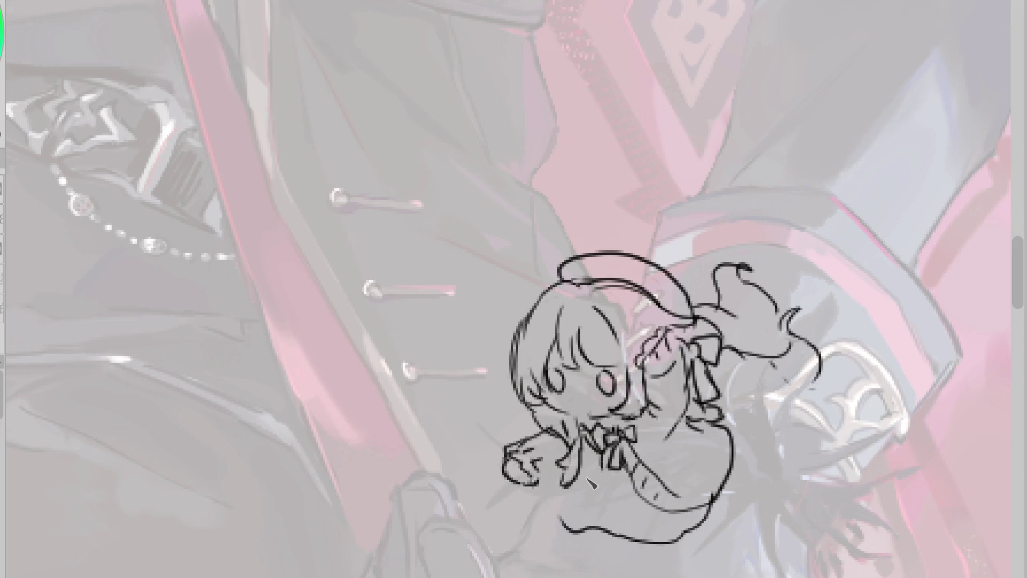
mouse_move(604, 478)
mouse_down()
mouse_move(633, 478)
mouse_move(624, 484)
mouse_up()
key(ctrl+z)
mouse_move(601, 480)
mouse_down()
mouse_move(617, 505)
mouse_move(624, 493)
mouse_up()
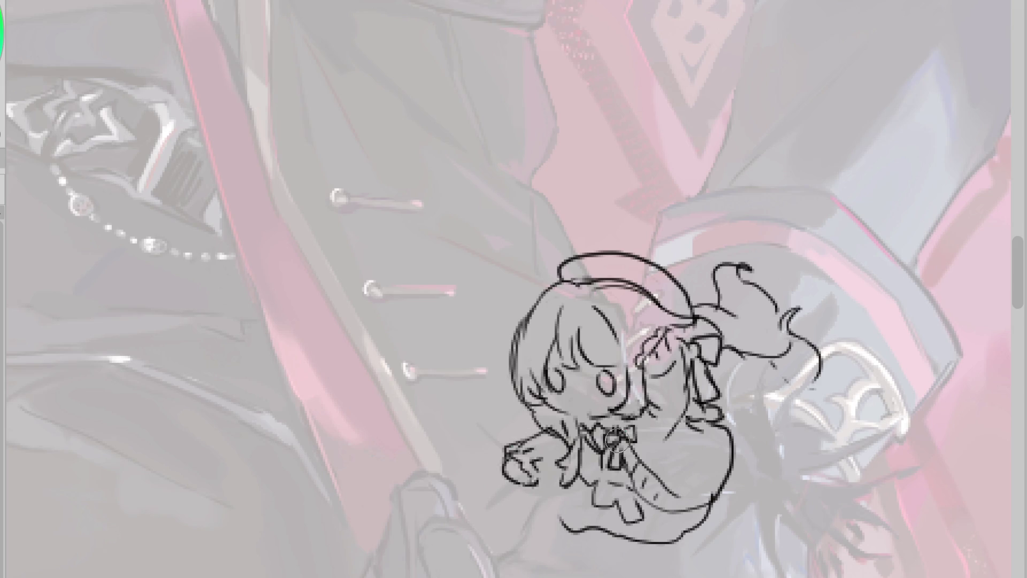
drag(565, 515, 637, 549)
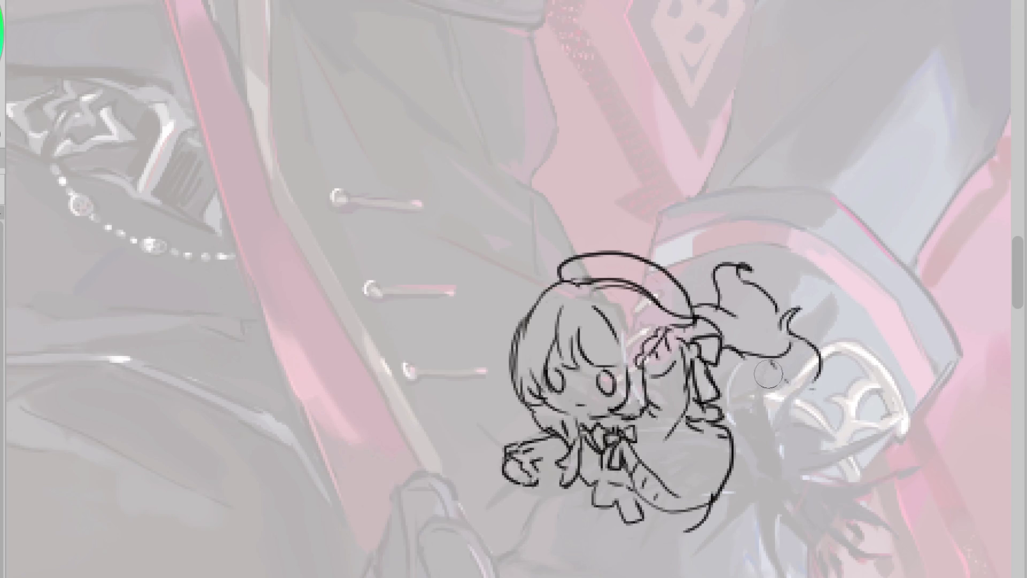
mouse_move(781, 393)
mouse_down()
mouse_move(800, 423)
mouse_move(769, 446)
mouse_up()
mouse_move(727, 420)
mouse_down()
mouse_move(763, 444)
mouse_move(701, 490)
mouse_up()
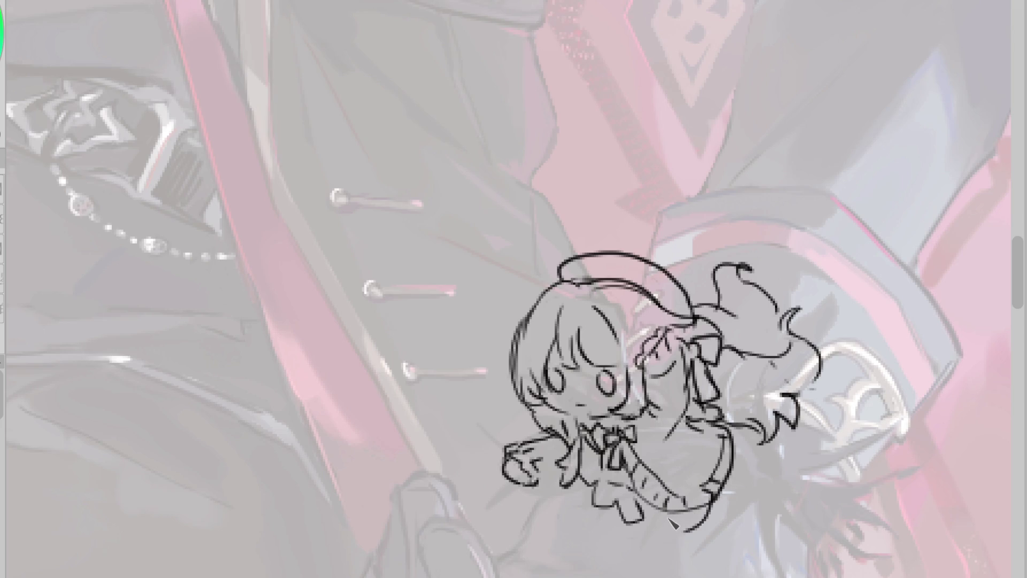
mouse_move(566, 479)
mouse_down()
mouse_move(553, 509)
mouse_move(599, 535)
mouse_up()
key(ctrl+z)
- Draw the legs and feet below the skirt, retrying the foot and the skirt's lower-left edge
mouse_move(585, 537)
mouse_down()
mouse_move(579, 568)
mouse_move(594, 575)
mouse_up()
drag(619, 543, 592, 576)
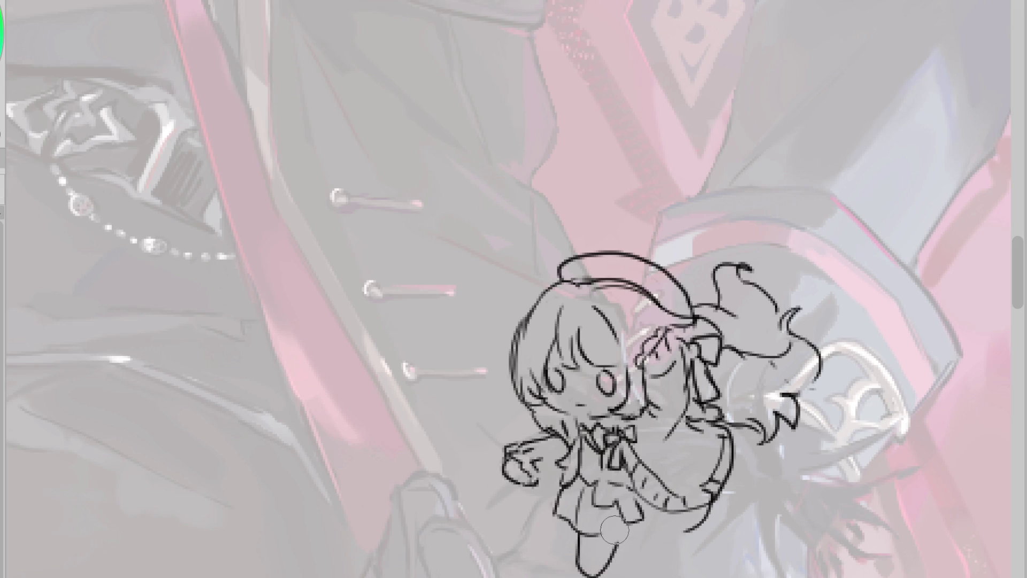
mouse_move(589, 540)
mouse_down()
mouse_move(581, 571)
mouse_move(594, 575)
mouse_move(586, 559)
mouse_move(602, 573)
mouse_up()
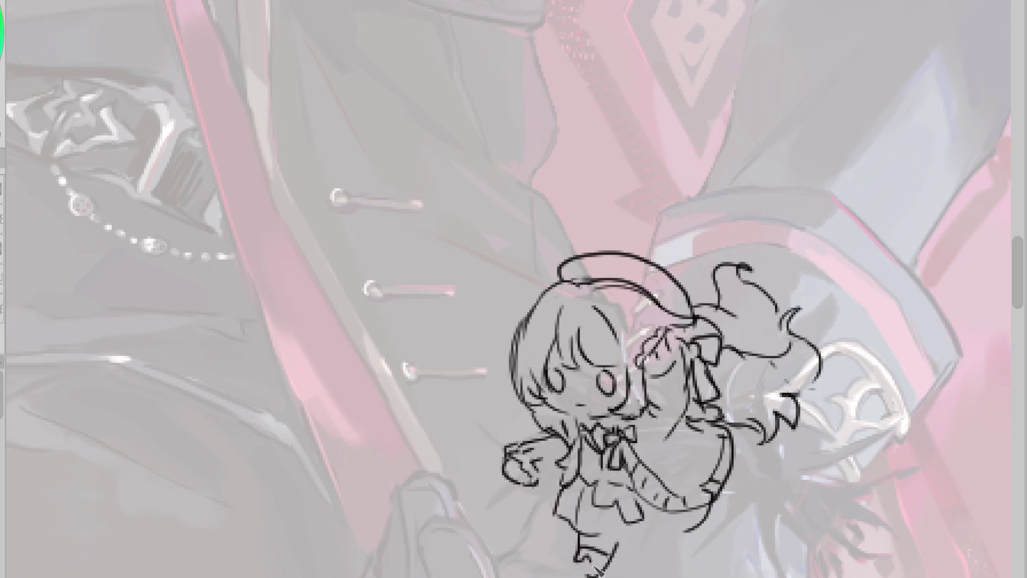
key(ctrl+z)
key(ctrl+z)
drag(580, 557, 594, 568)
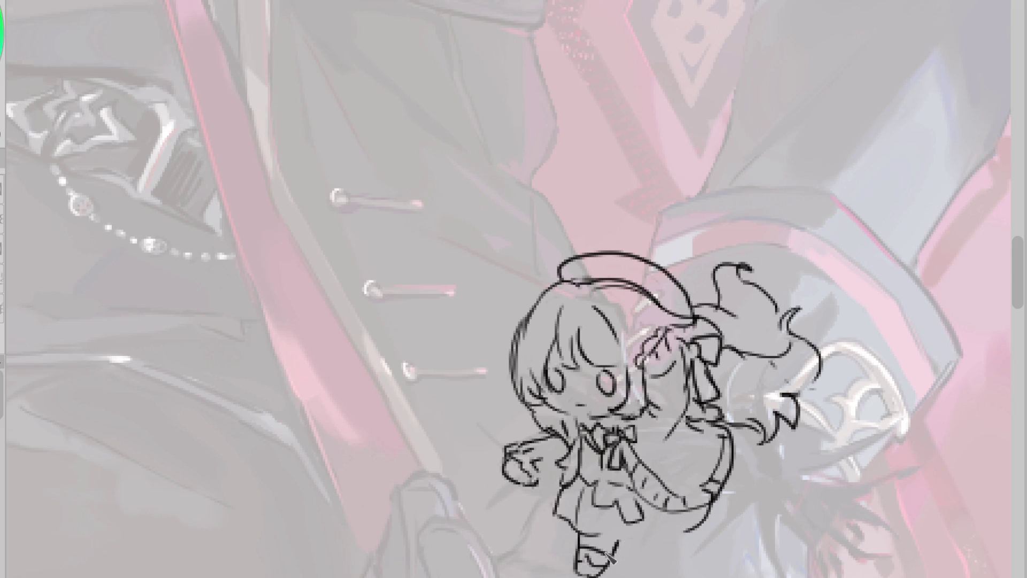
drag(664, 556, 701, 526)
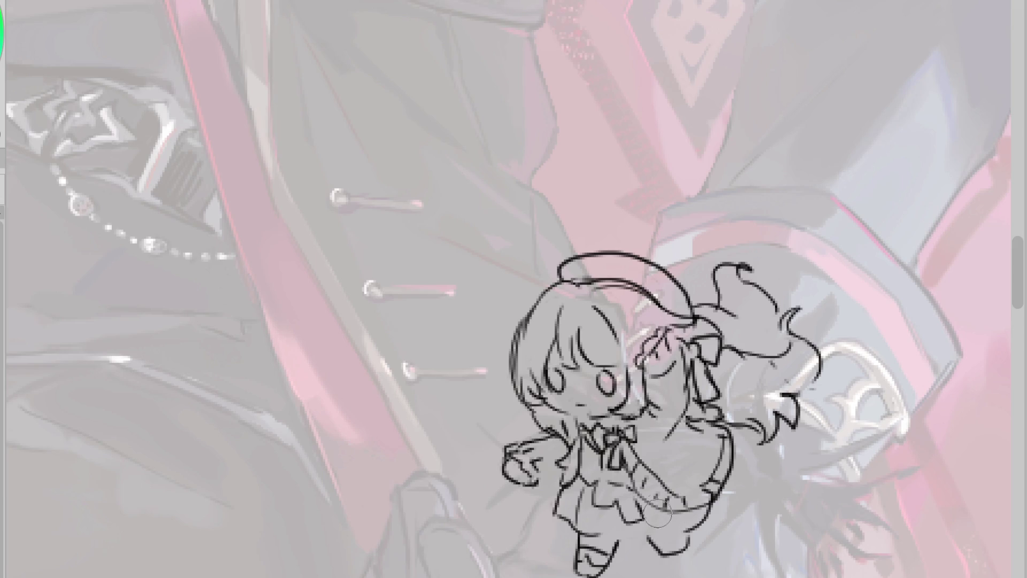
drag(559, 488, 551, 525)
key(ctrl+z)
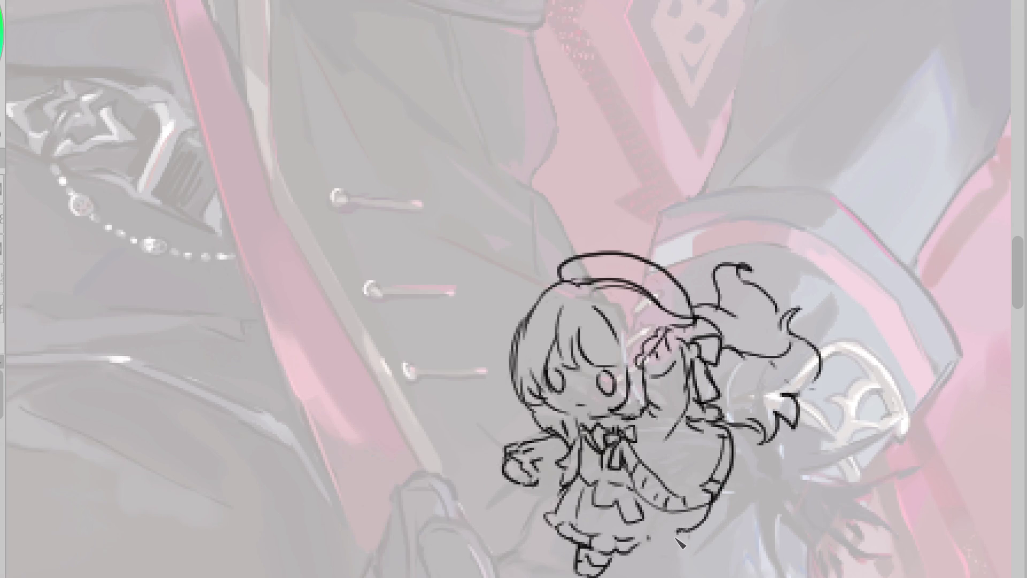
drag(583, 545, 623, 576)
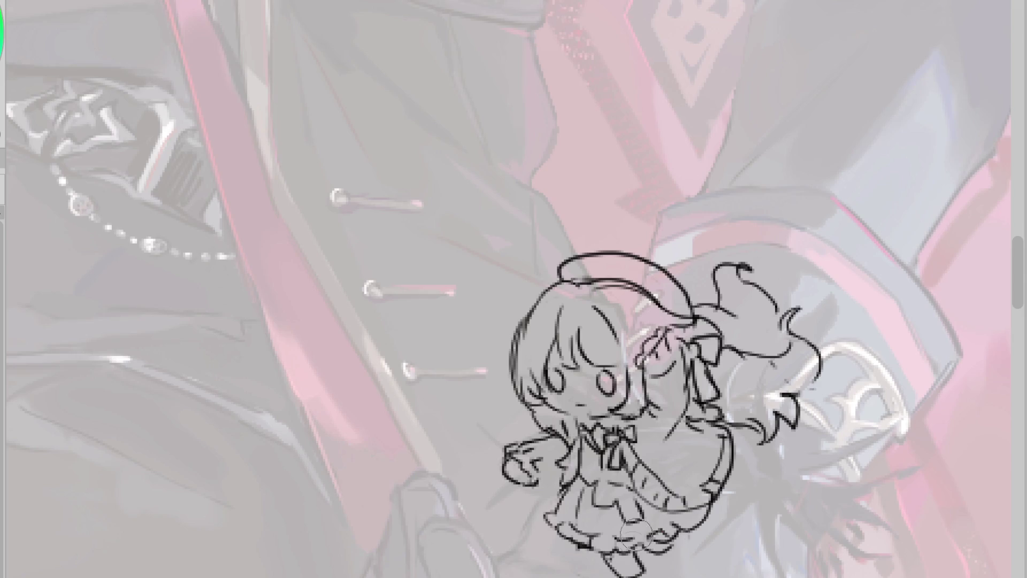
- Add fold lines across the skirt, outline the boot, and add a stroke on the skirt's right side
drag(583, 488, 560, 529)
drag(573, 515, 551, 540)
drag(609, 504, 600, 531)
drag(615, 526, 627, 537)
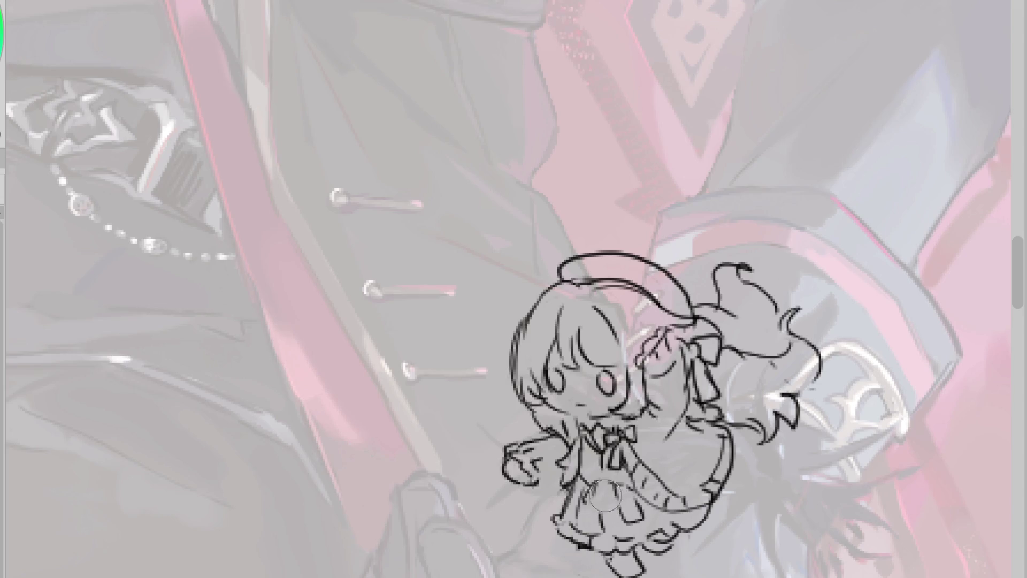
drag(602, 504, 589, 534)
drag(616, 504, 609, 516)
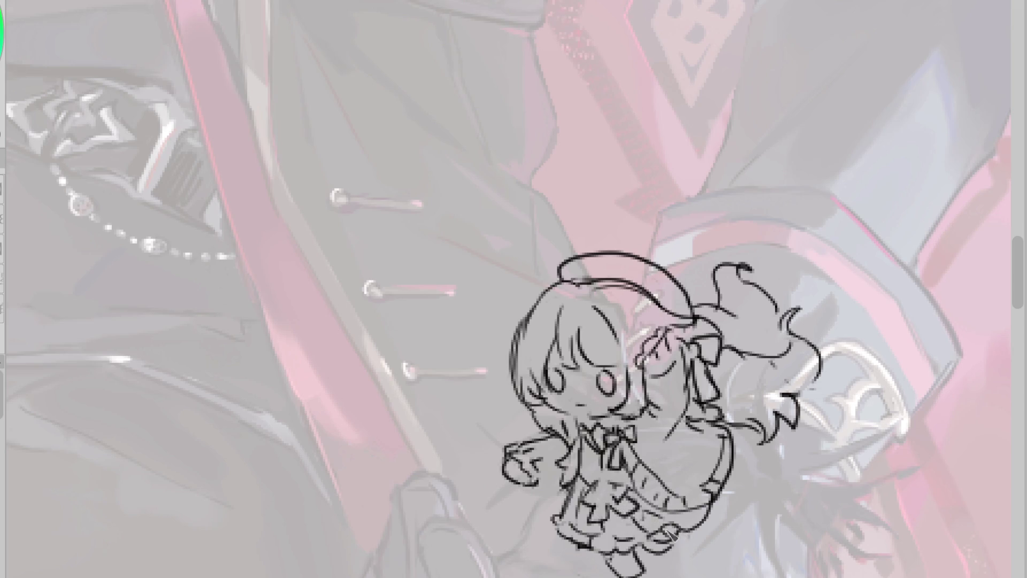
drag(633, 559, 615, 569)
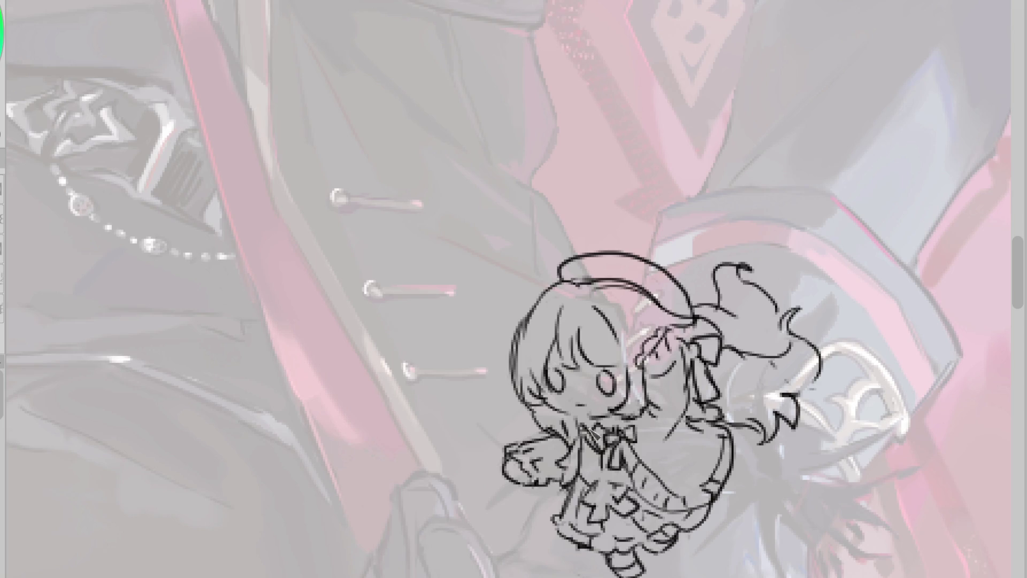
key(o)
drag(680, 427, 661, 452)
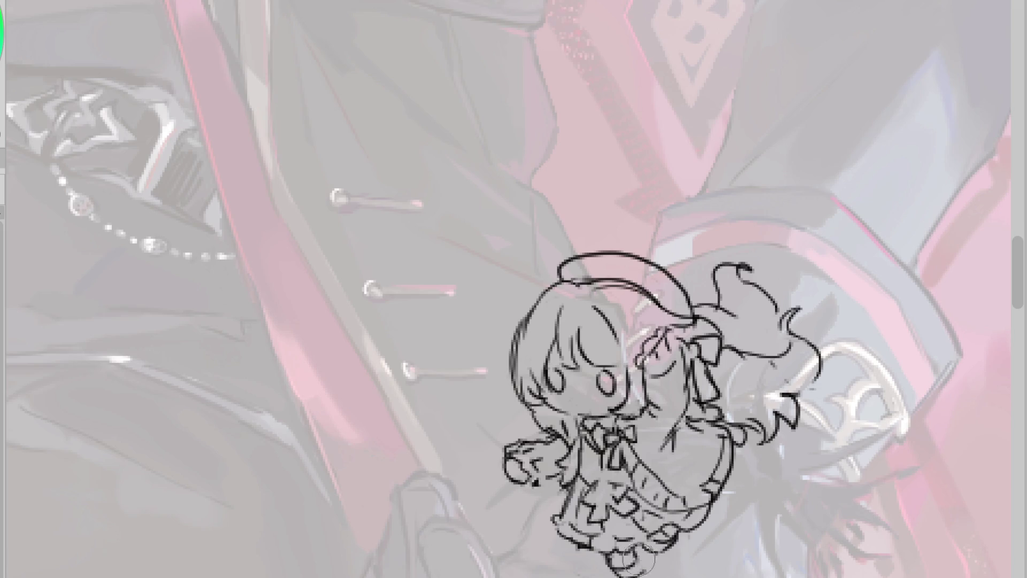
scroll(601, 359, down, 3)
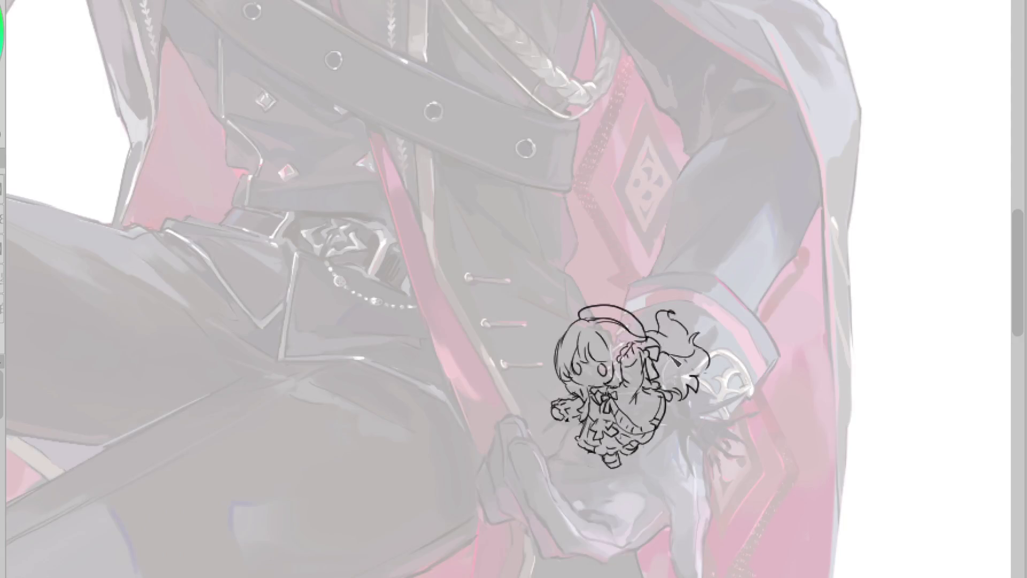
- Add a right hair strand, redraw the sleeve lines beside the hand, and outline the held box's left edge
scroll(677, 362, up, 3)
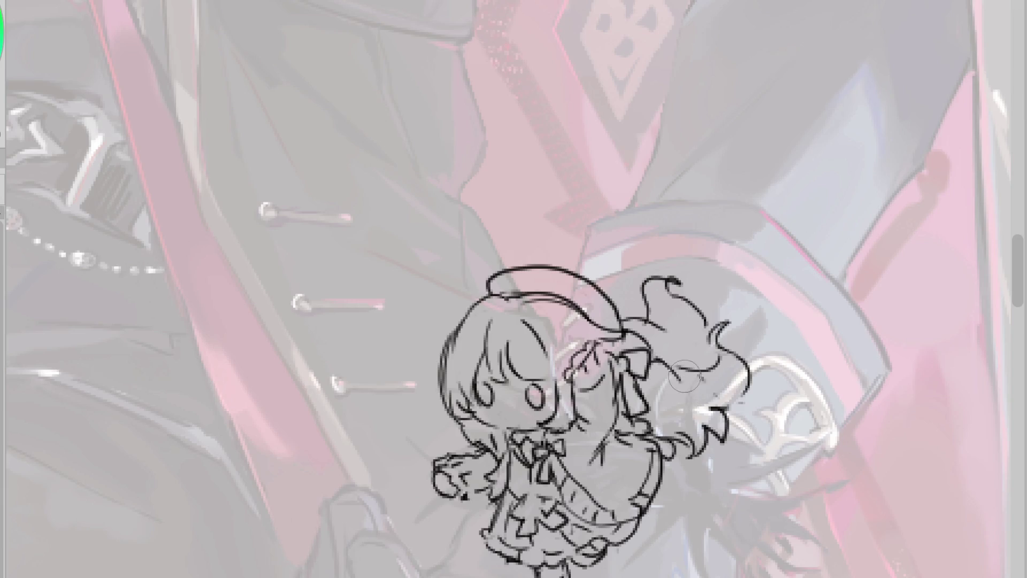
drag(681, 373, 751, 375)
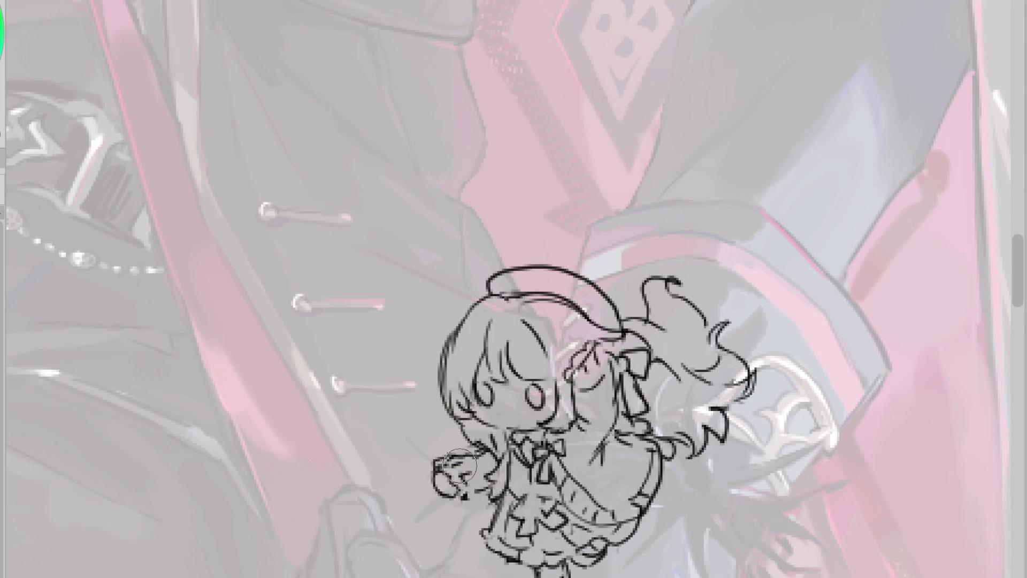
key(ctrl+z)
key(ctrl+z)
key(ctrl+z)
mouse_move(476, 465)
mouse_down()
mouse_move(436, 479)
mouse_move(474, 574)
mouse_up()
key(ctrl+z)
key(ctrl+z)
drag(491, 466, 468, 563)
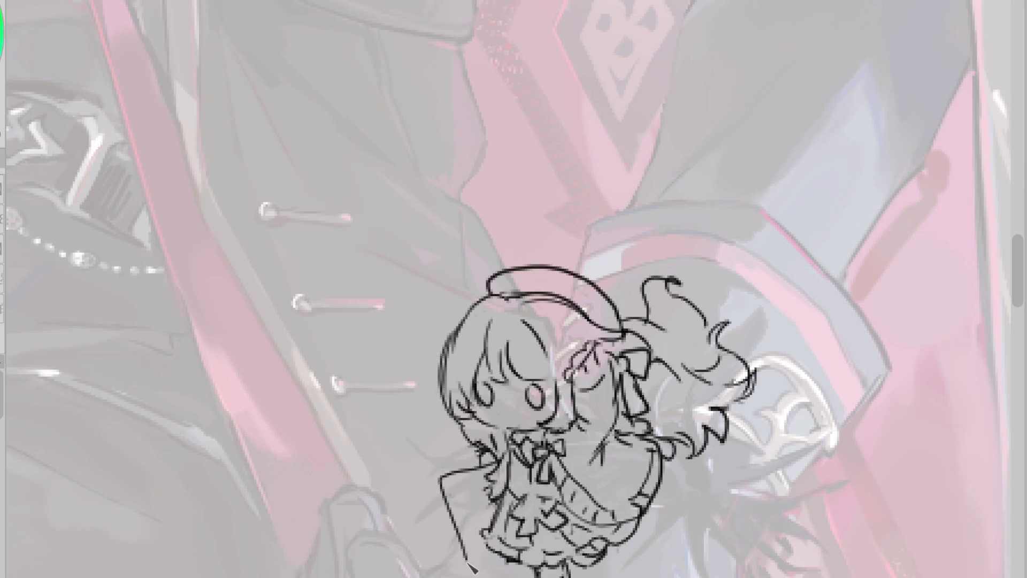
key(ctrl+z)
mouse_move(484, 464)
mouse_down()
mouse_move(446, 478)
mouse_move(487, 481)
mouse_move(447, 478)
mouse_move(467, 538)
mouse_move(481, 483)
mouse_up()
drag(463, 531, 491, 551)
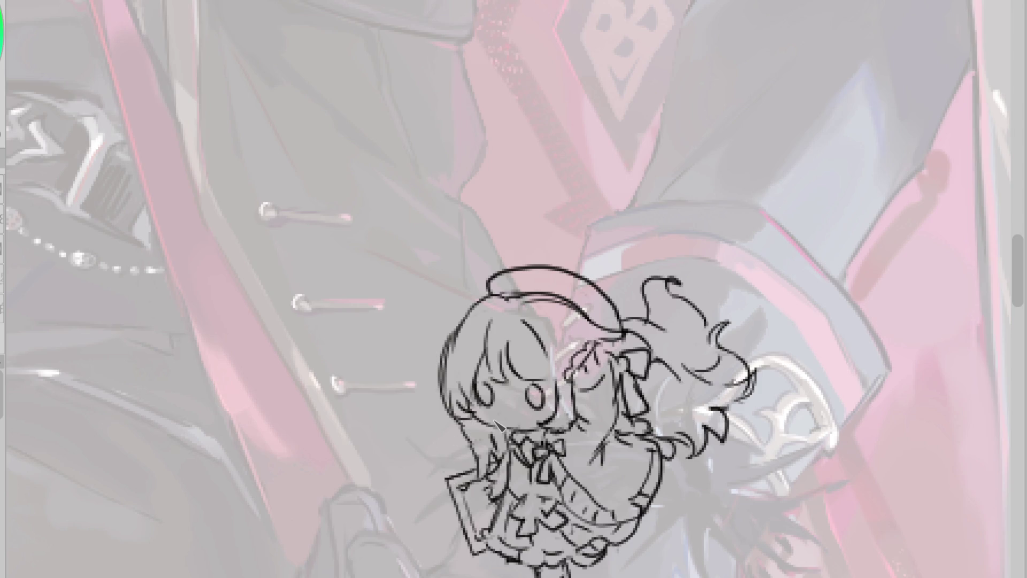
mouse_move(469, 514)
mouse_down()
mouse_move(467, 543)
mouse_move(445, 565)
mouse_up()
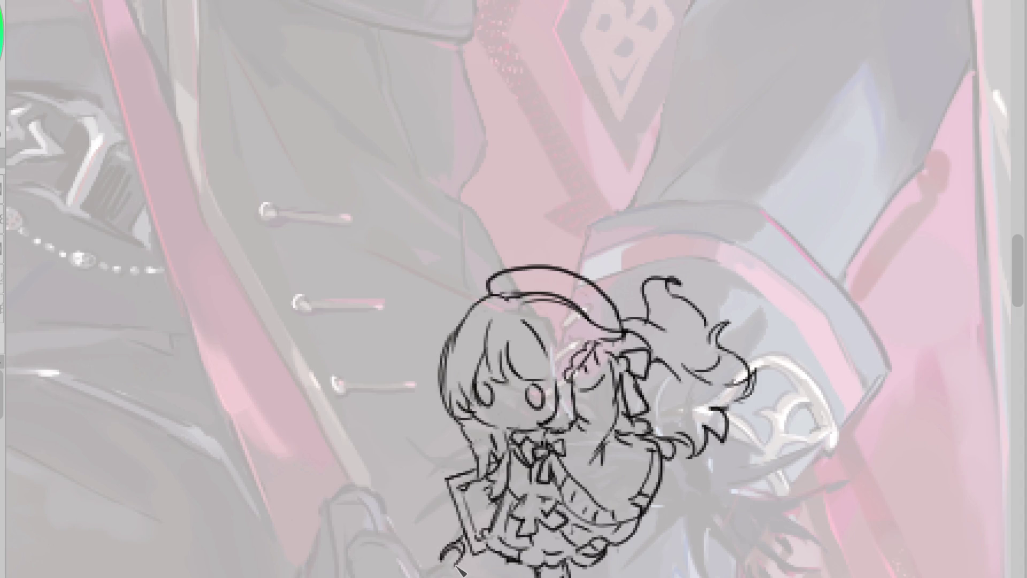
key(ctrl+z)
key(ctrl+z)
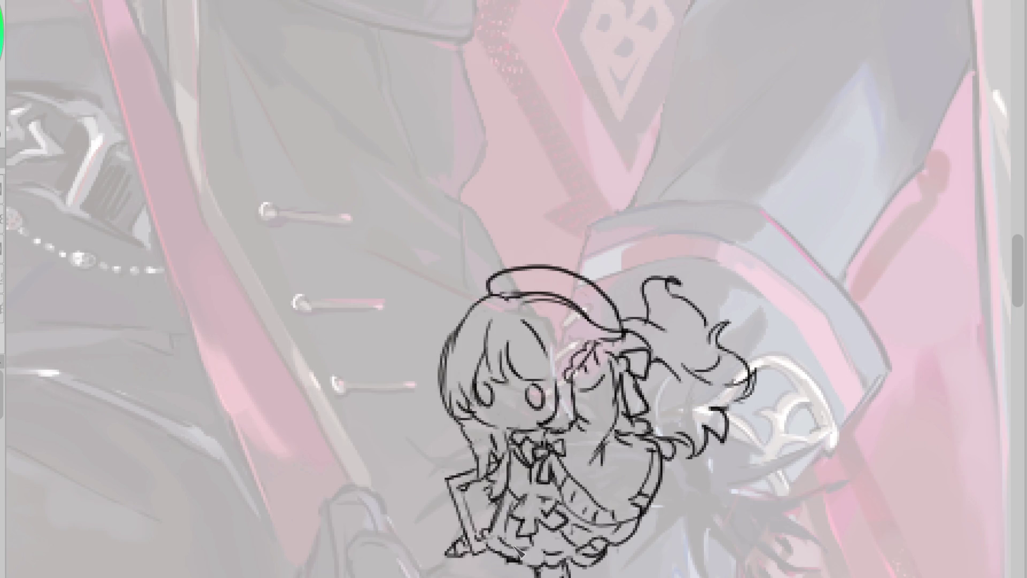
drag(469, 491, 473, 524)
- Drop the stroke by the hair tuft, keep the open-eye strokes, and add a hair curl at the head's left
scroll(610, 334, down, 2)
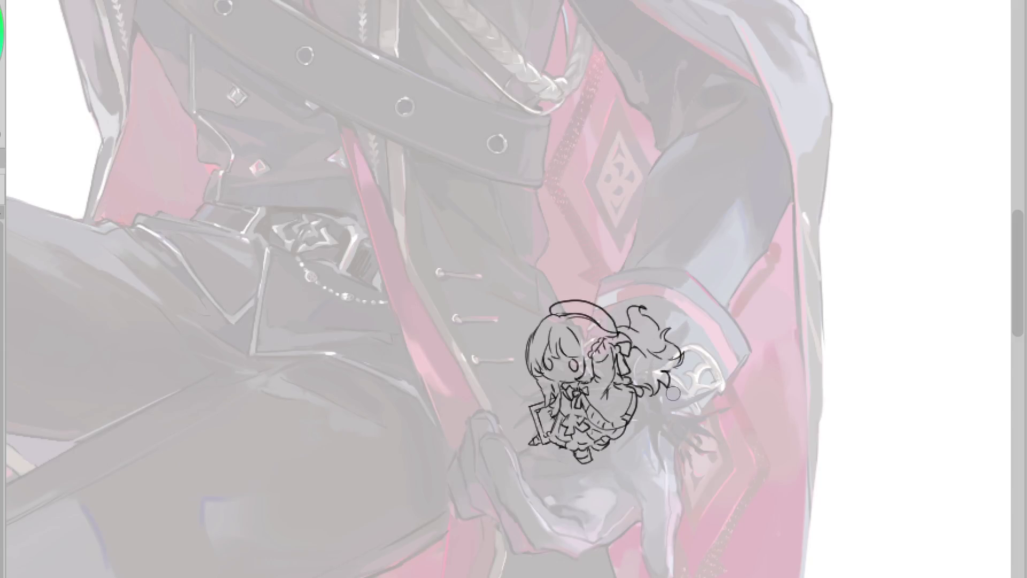
scroll(628, 390, up, 2)
mouse_move(599, 220)
mouse_down()
mouse_move(626, 192)
mouse_move(609, 244)
mouse_up()
key(ctrl+z)
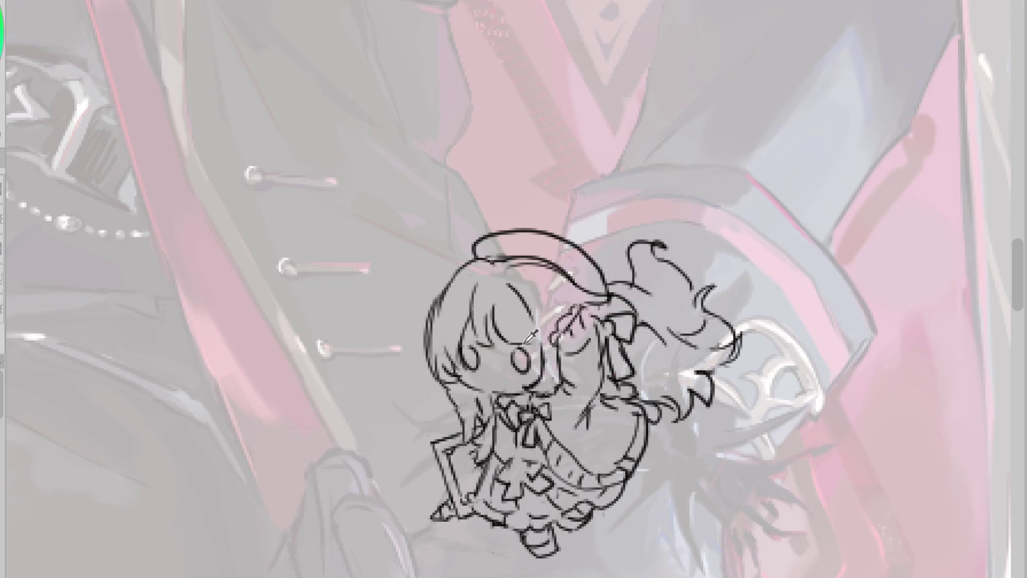
key(ctrl+z)
key(ctrl+z)
key(ctrl+y)
key(ctrl+y)
scroll(551, 256, down, 3)
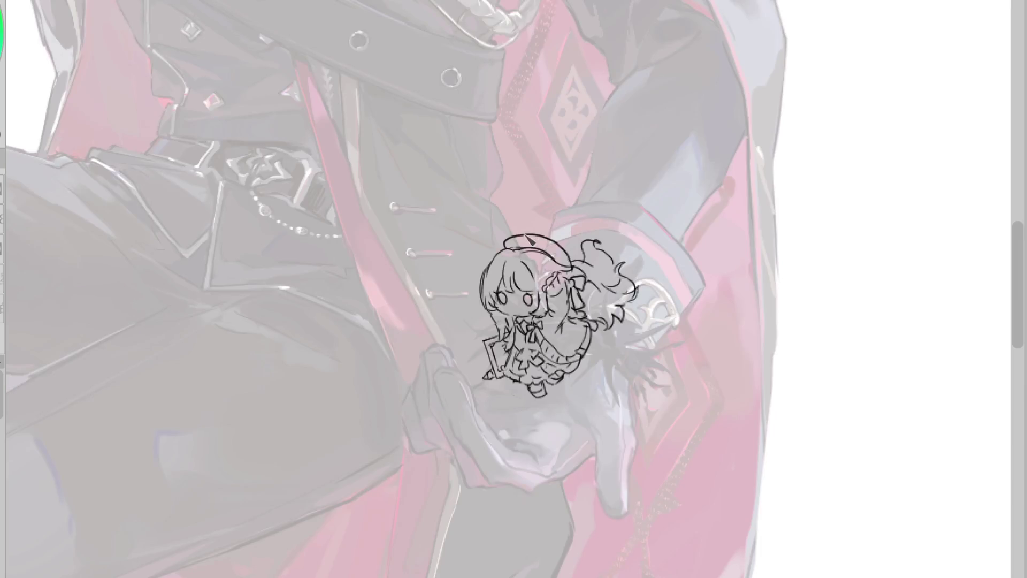
scroll(531, 240, up, 3)
drag(416, 309, 453, 301)
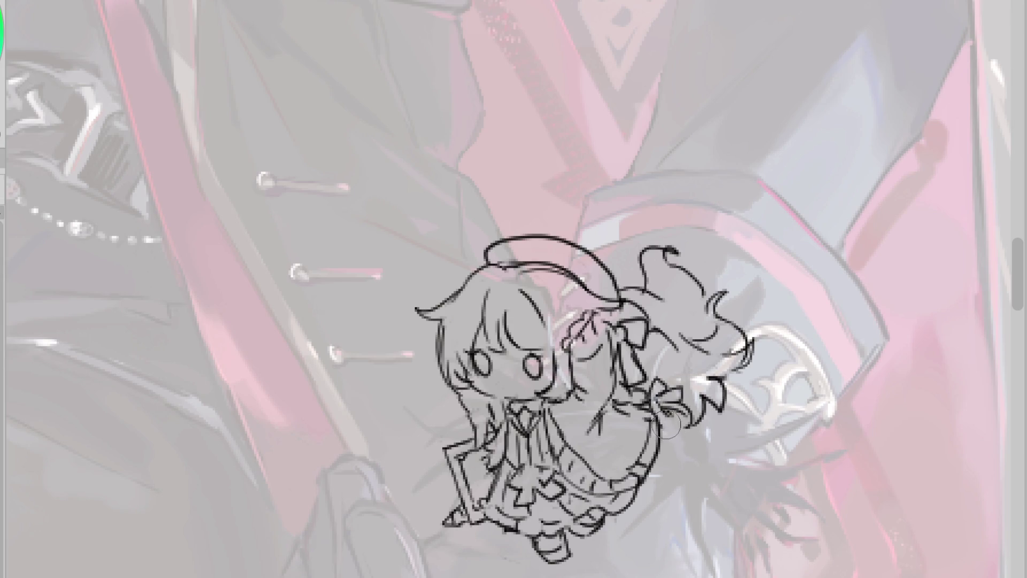
scroll(610, 357, down, 2)
scroll(591, 276, up, 3)
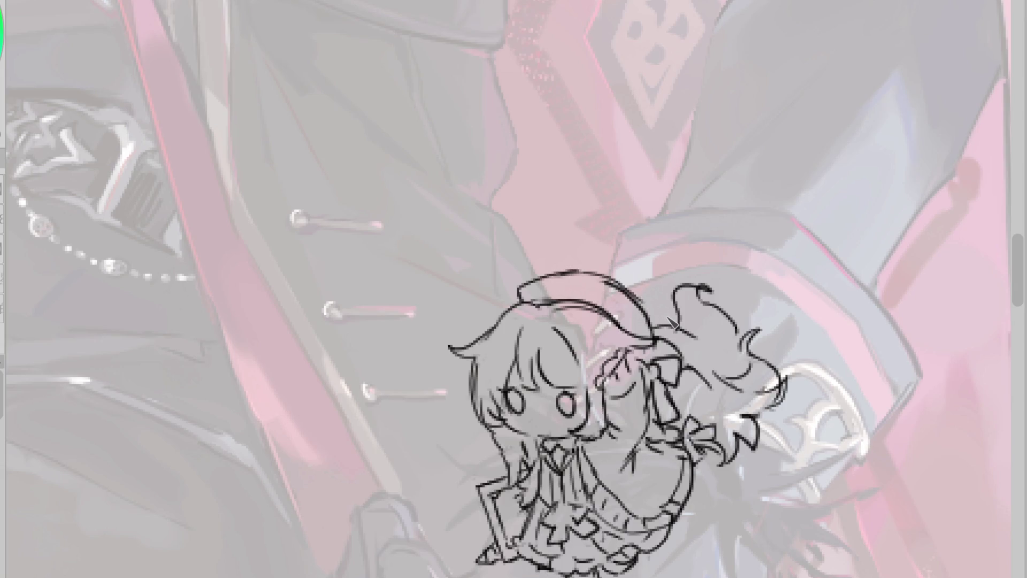
scroll(671, 320, down, 3)
scroll(686, 275, up, 1)
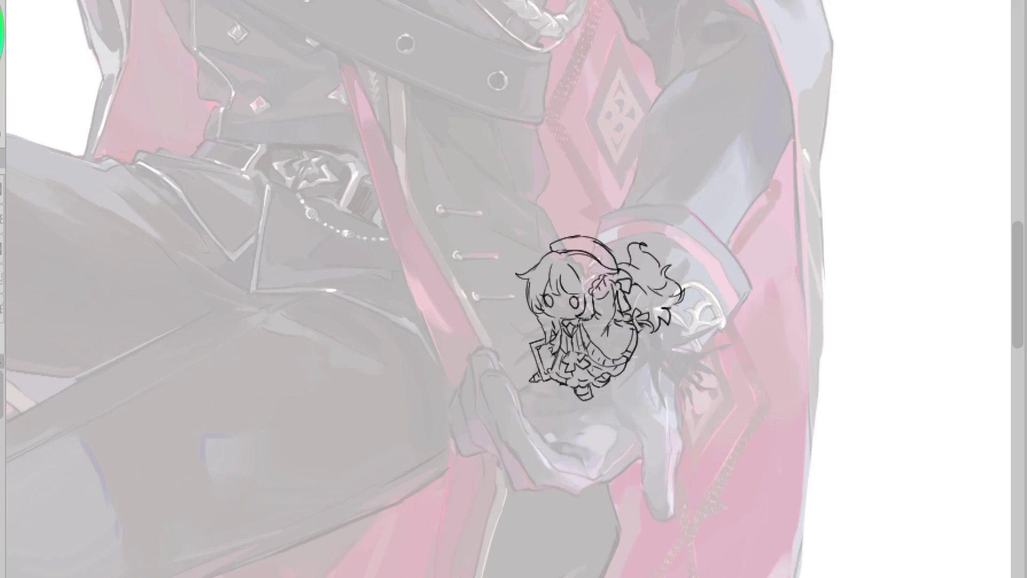
- Transform the chibi sketch, nudging it slightly left and down, and commit the new position
key(ctrl+t)
drag(639, 362, 623, 368)
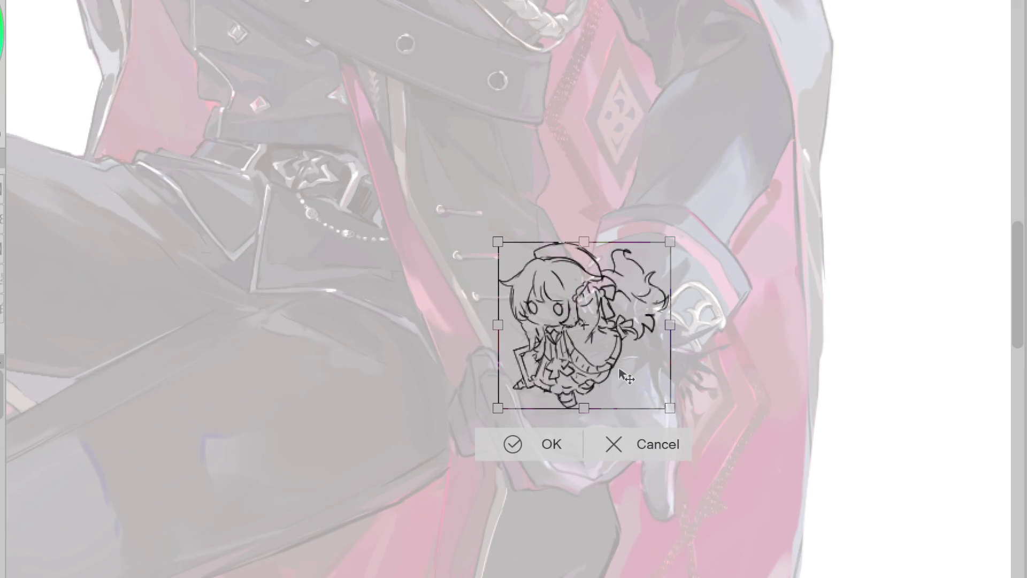
click(556, 444)
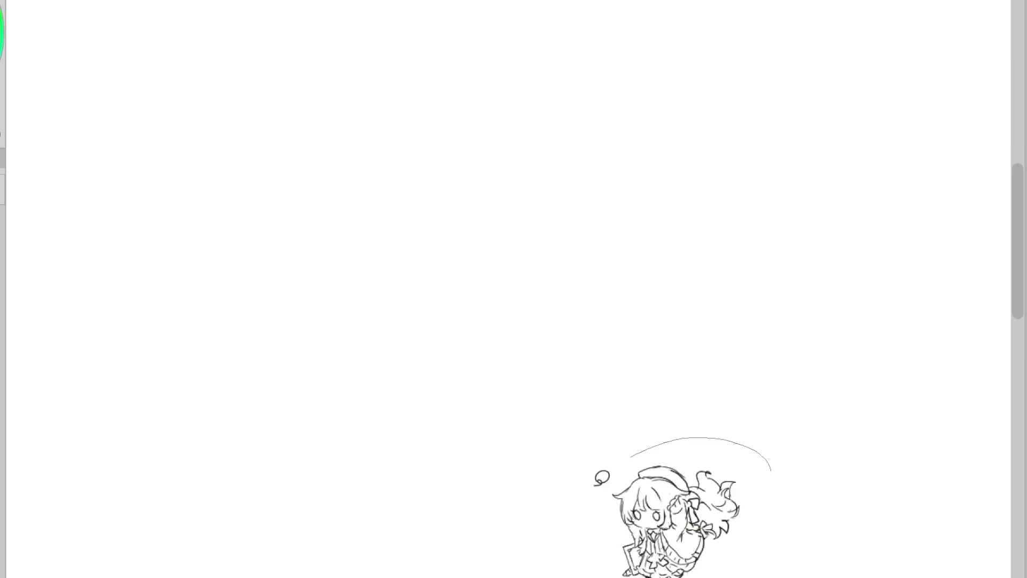
- Fill the bow's gaps pale pink, ink a line by the right eye, and fill the top hair and bangs dark
scroll(742, 563, up, 3)
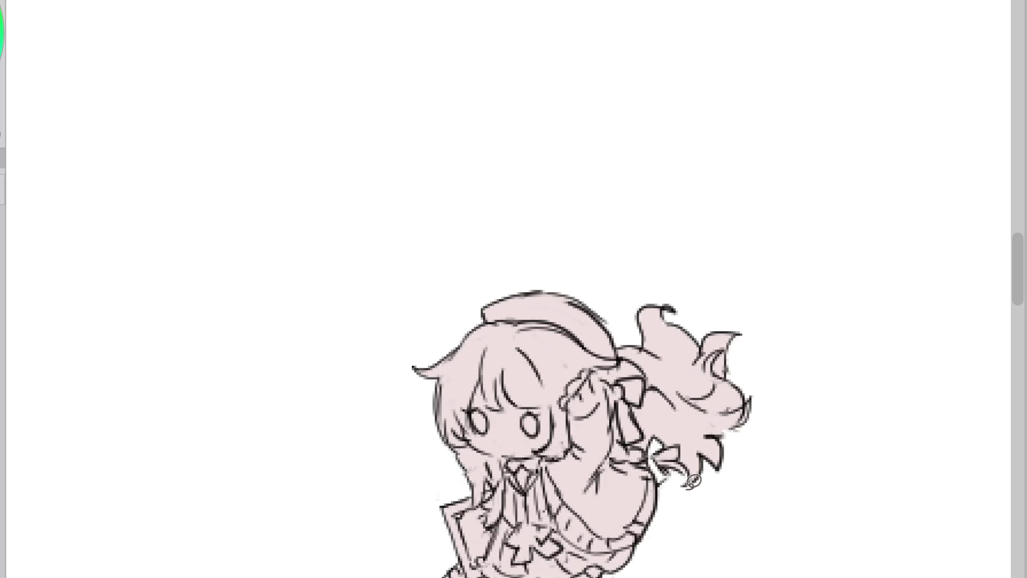
drag(678, 431, 656, 460)
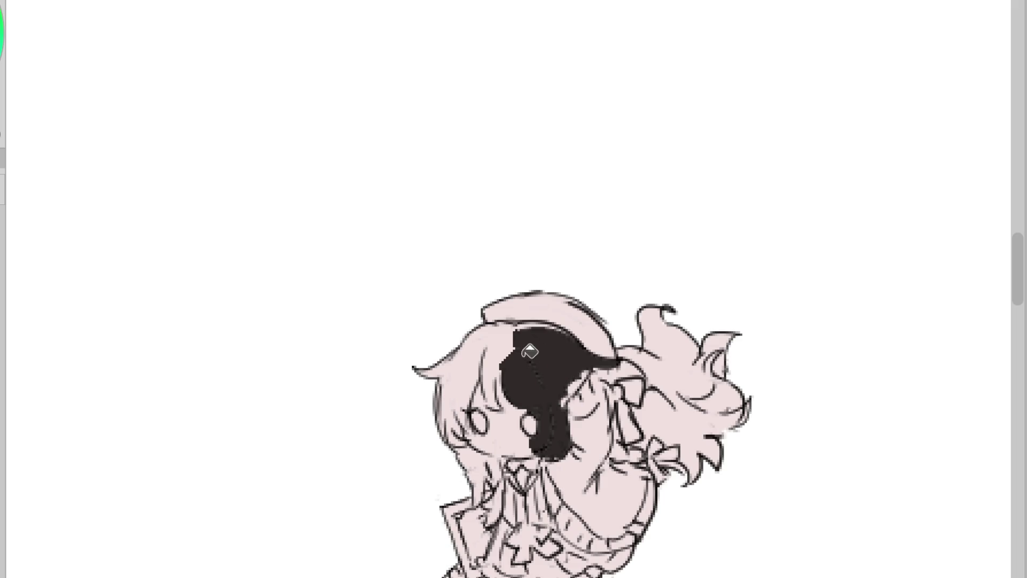
drag(535, 412, 547, 420)
click(515, 368)
click(515, 369)
key(ctrl+z)
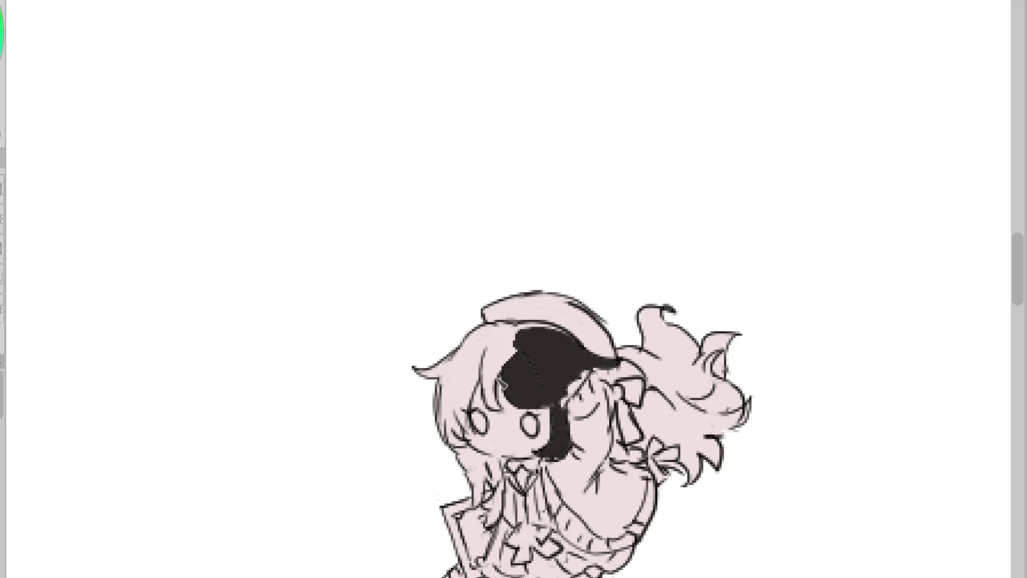
click(488, 376)
click(488, 463)
key(ctrl+z)
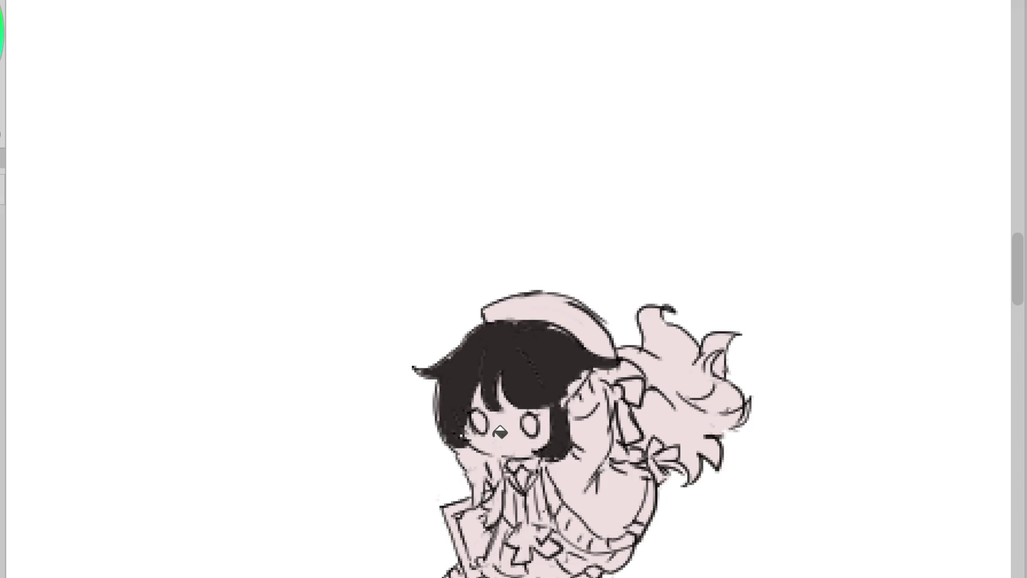
- Fill the neck strand and the upper and lower ponytail dark, then begin colouring the beret rose pink
click(500, 466)
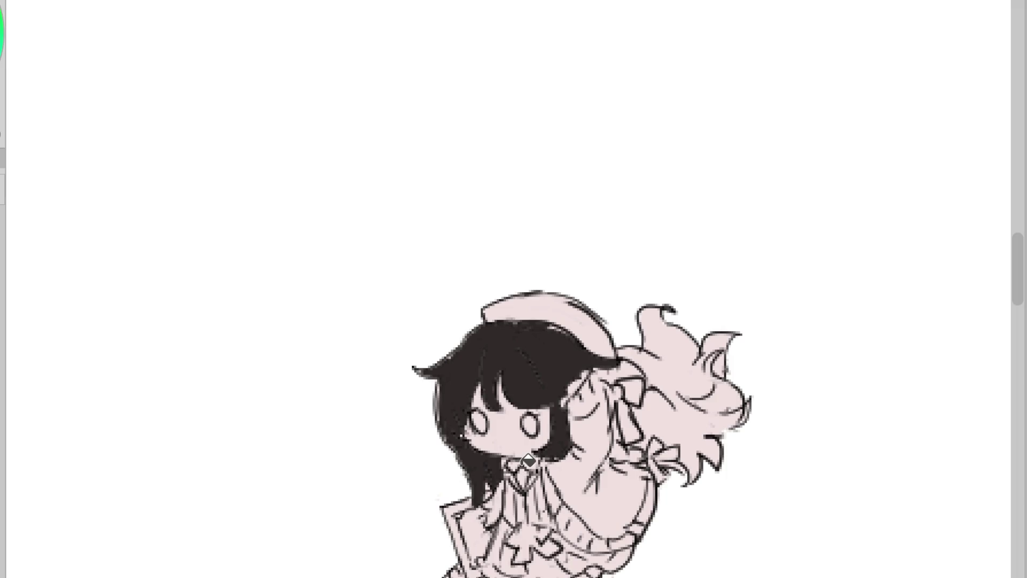
click(676, 415)
click(659, 363)
click(648, 368)
key(ctrl+z)
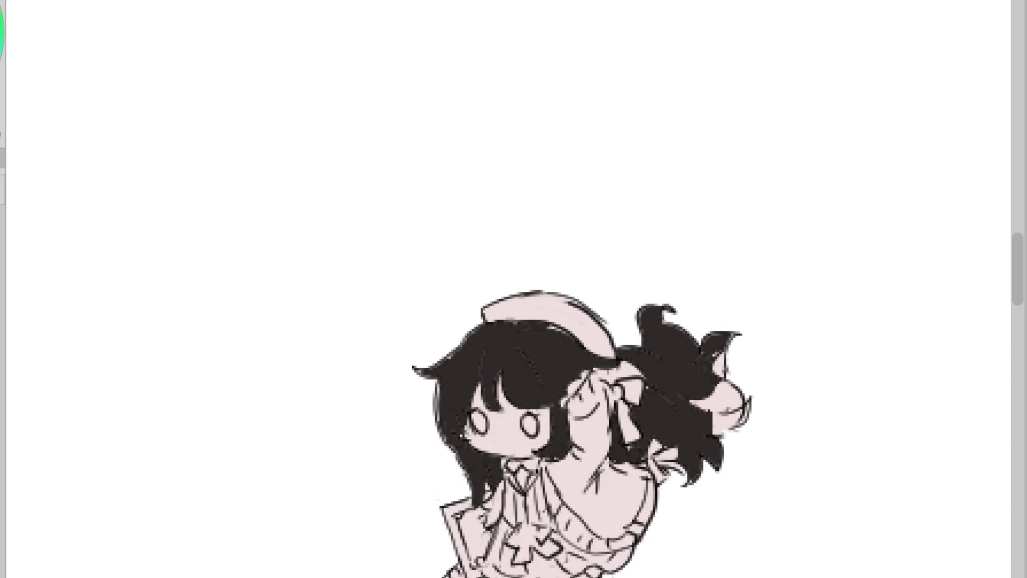
key(b)
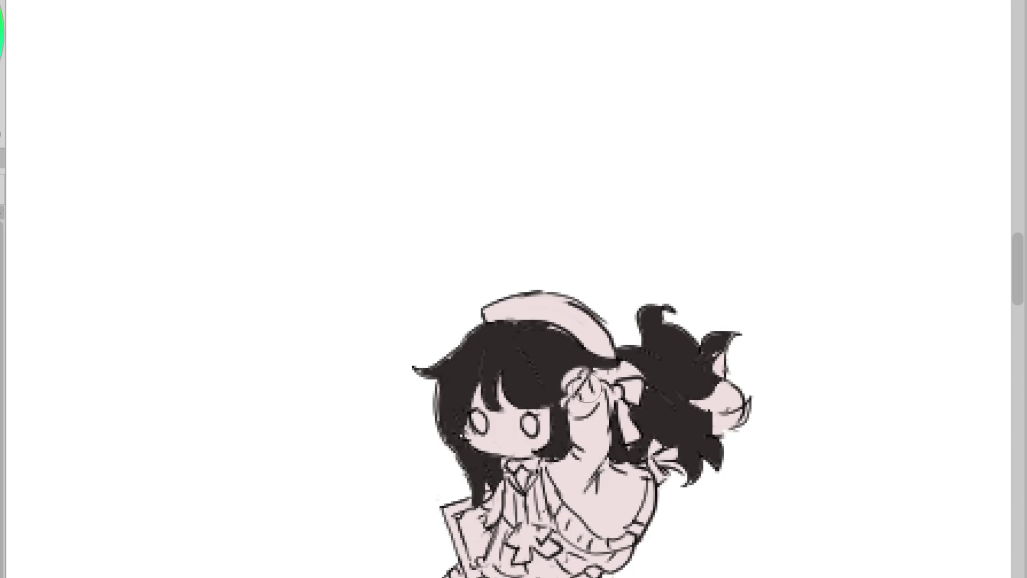
key(ctrl+z)
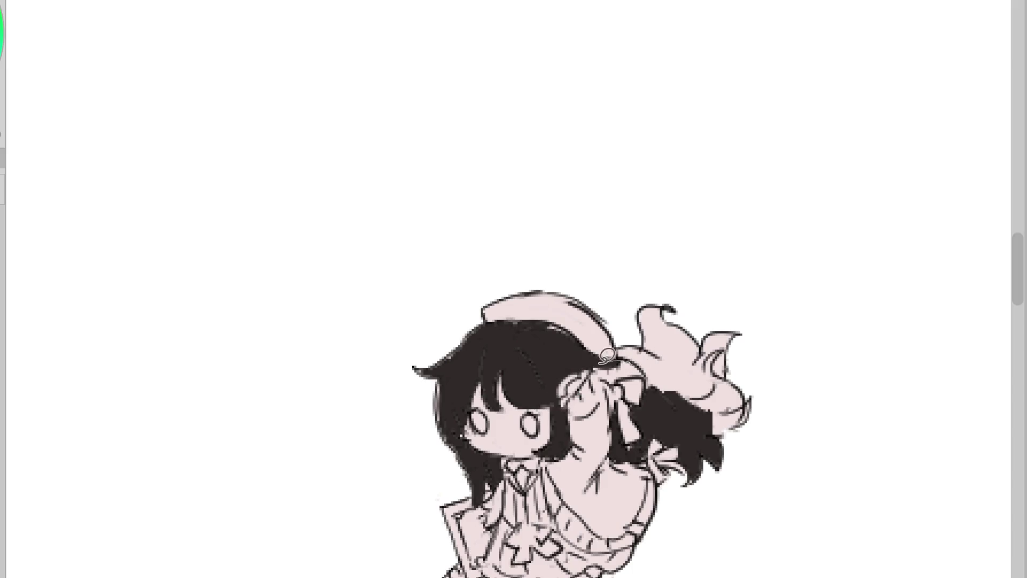
key(ctrl+y)
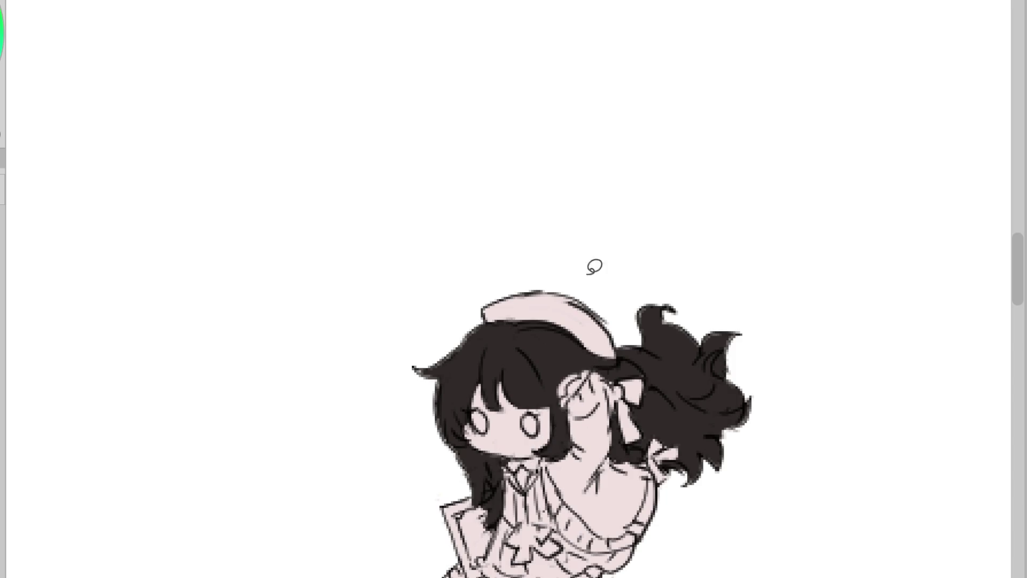
scroll(664, 257, down, 3)
scroll(666, 352, up, 3)
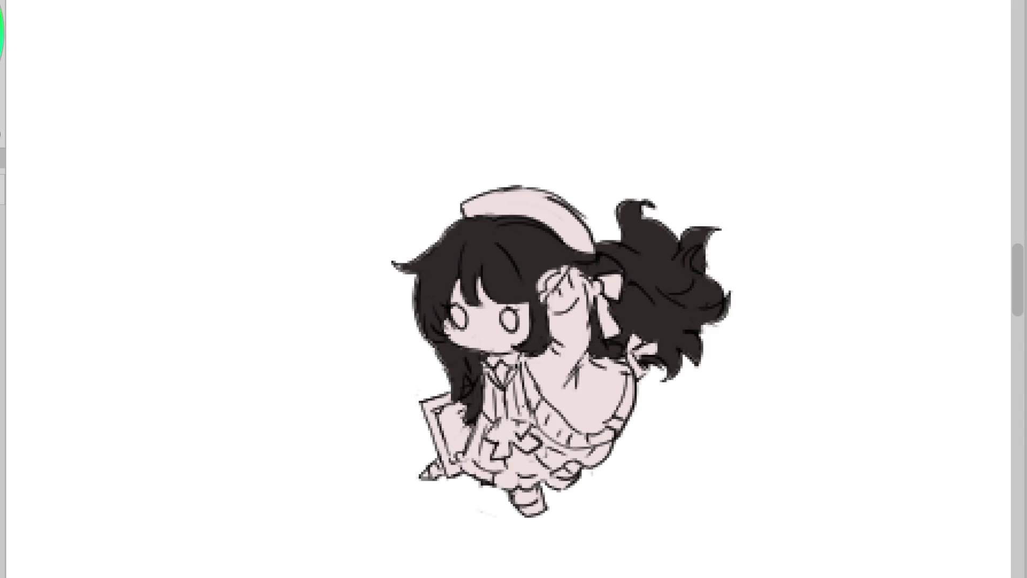
drag(615, 200, 465, 222)
- Colour the beret, raised sleeve, ribbon, collar bow, book and shoes rose pink
key(ctrl+z)
mouse_move(617, 202)
mouse_down()
mouse_move(463, 185)
mouse_move(627, 268)
mouse_up()
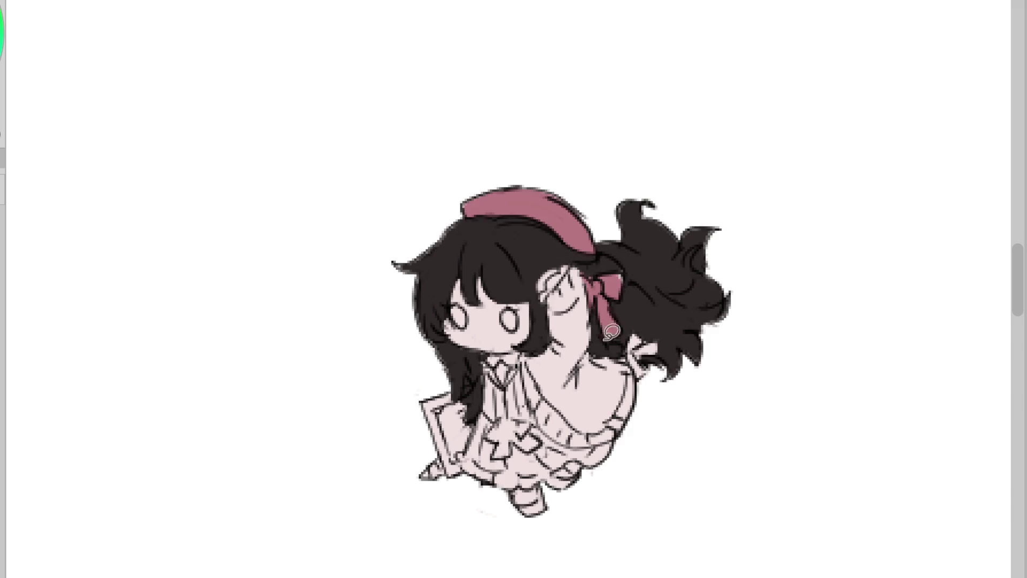
mouse_move(598, 259)
mouse_down()
mouse_move(550, 300)
mouse_move(585, 321)
mouse_move(554, 299)
mouse_move(527, 348)
mouse_move(690, 331)
mouse_move(663, 327)
mouse_up()
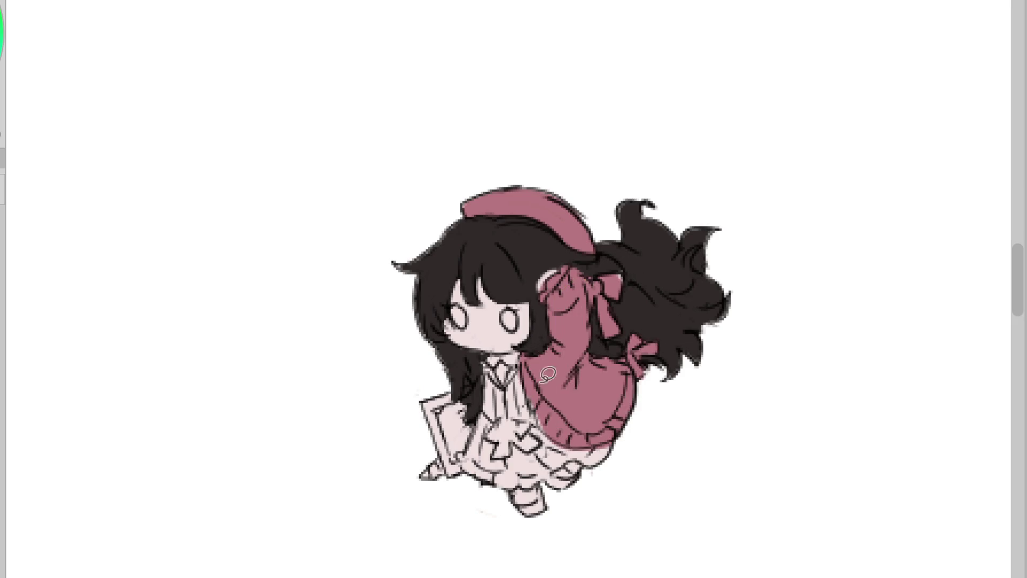
mouse_move(511, 363)
mouse_down()
mouse_move(484, 374)
mouse_move(540, 337)
mouse_up()
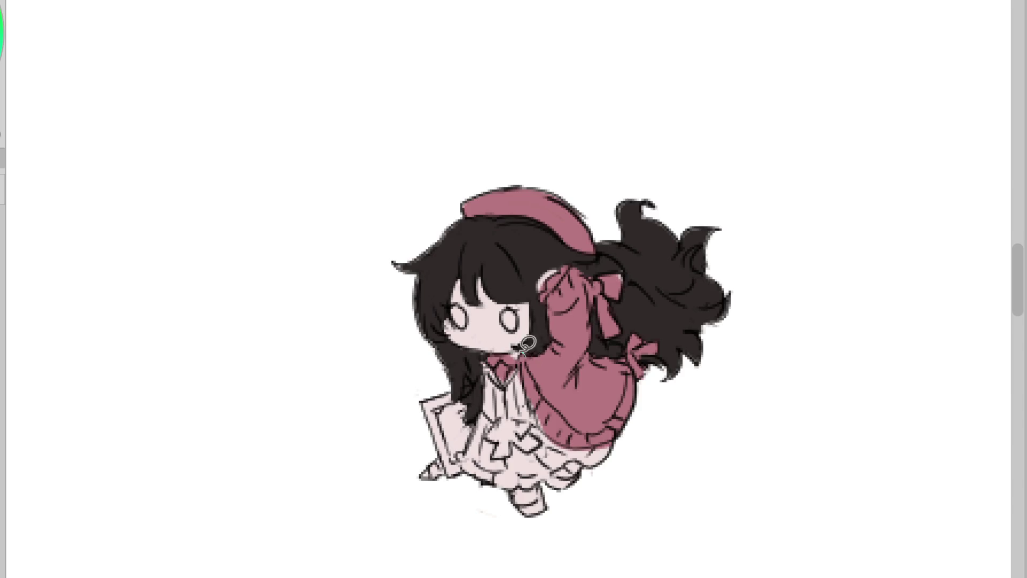
mouse_move(492, 404)
mouse_down()
mouse_move(423, 406)
mouse_move(465, 476)
mouse_move(535, 521)
mouse_move(503, 506)
mouse_up()
mouse_move(588, 472)
mouse_down()
mouse_move(596, 465)
mouse_move(554, 487)
mouse_up()
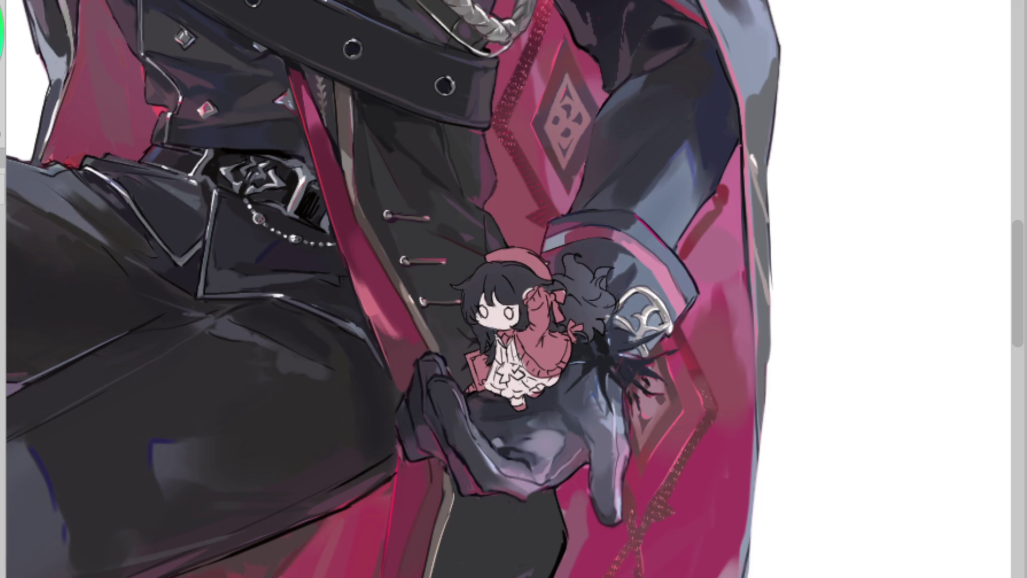
- Darken the chin shadow, lighten the collar, tint the hair blue-grey toward the cuff, and move the hair clip
mouse_move(494, 335)
mouse_down()
mouse_move(498, 353)
mouse_move(548, 320)
mouse_up()
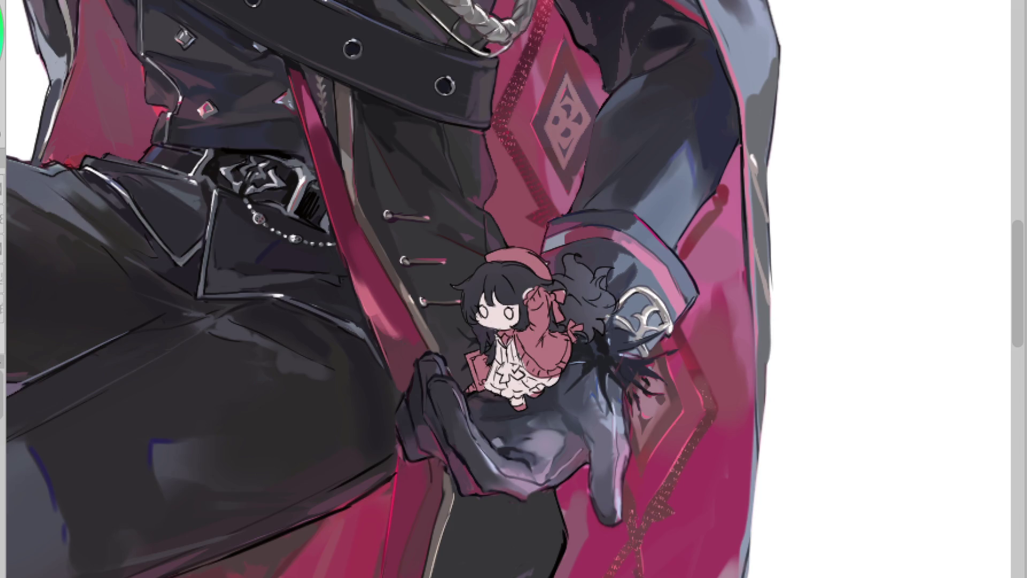
alt+click(490, 355)
drag(488, 325, 480, 340)
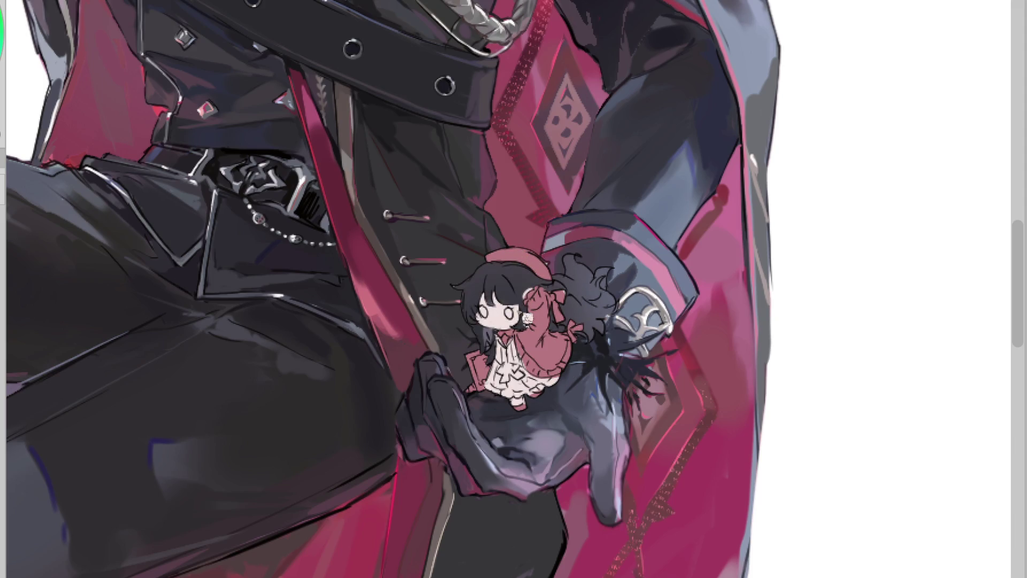
alt+click(712, 167)
mouse_move(586, 270)
mouse_down()
mouse_move(609, 277)
mouse_move(581, 310)
mouse_up()
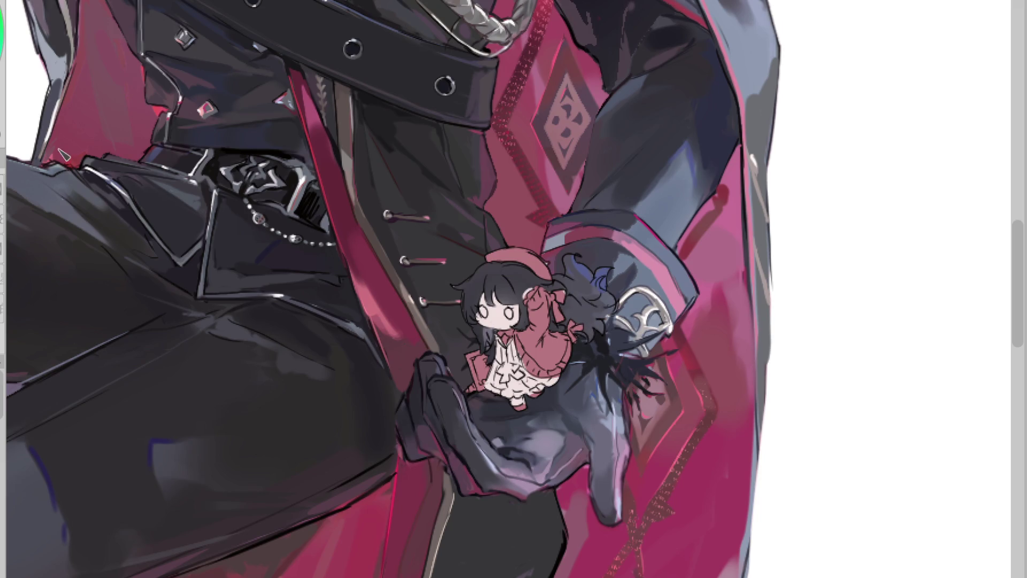
drag(593, 302, 626, 321)
mouse_move(527, 271)
mouse_down()
mouse_move(479, 283)
mouse_move(469, 332)
mouse_up()
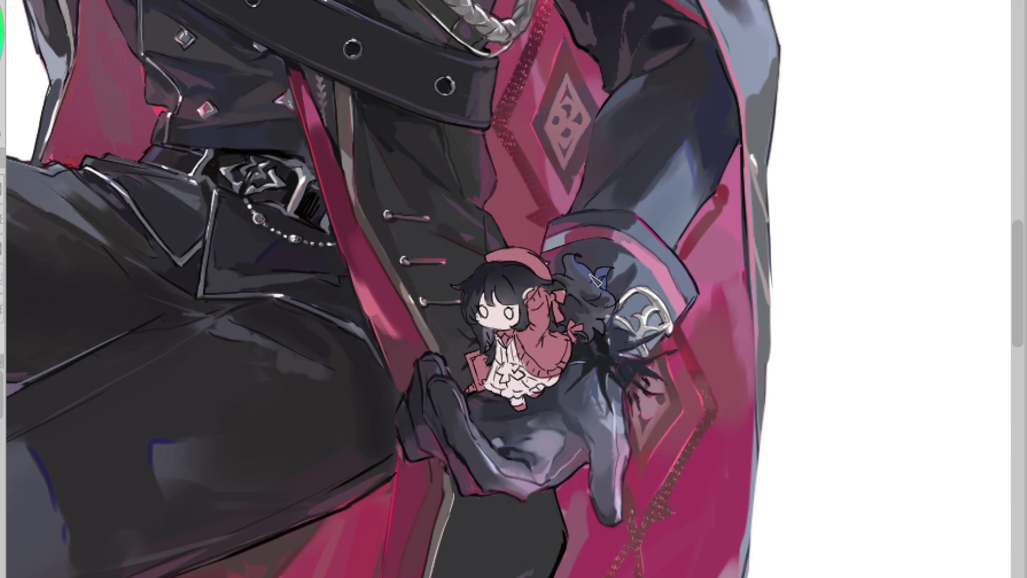
click(524, 311)
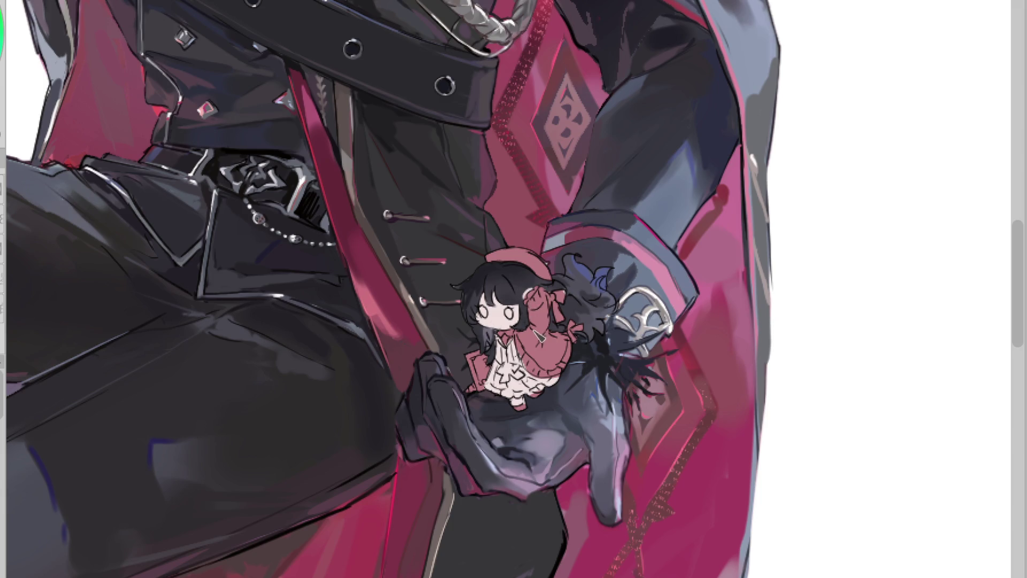
scroll(512, 304, down, 2)
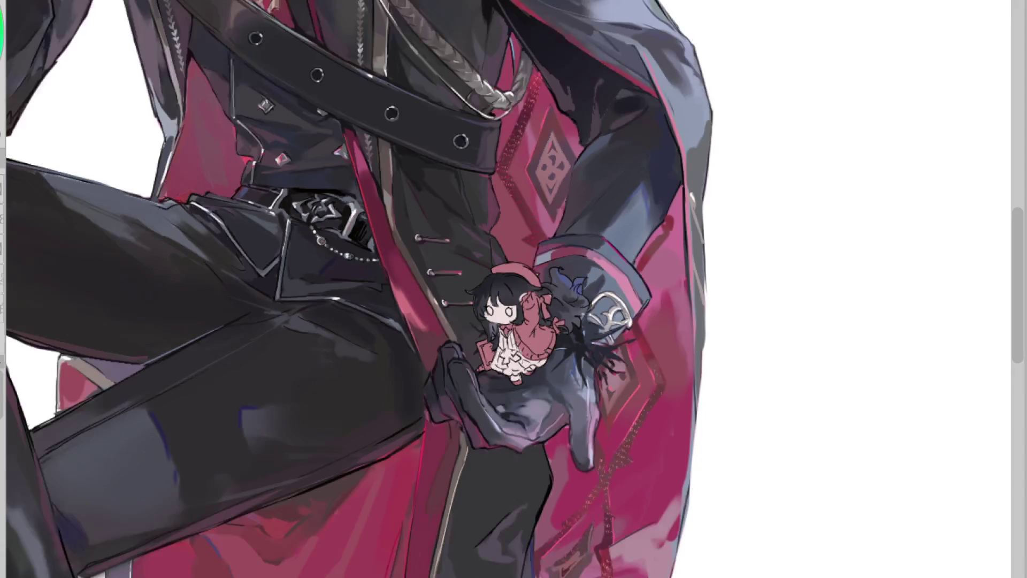
- Keep the navy beret, darken the hair, fill the dress grey-blue, and paint the arm and dress almost white
scroll(520, 283, up, 2)
scroll(528, 268, down, 2)
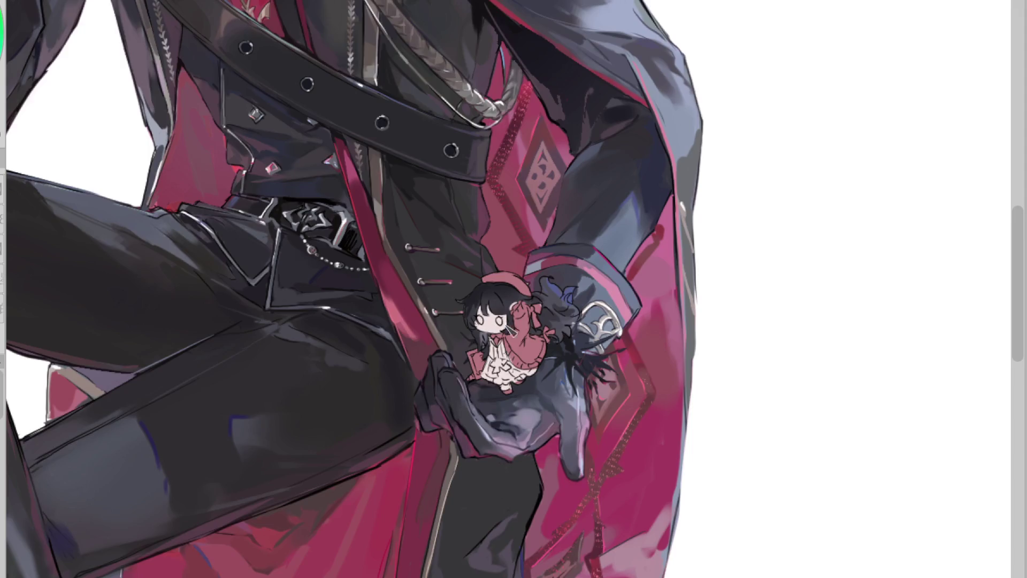
scroll(522, 299, up, 2)
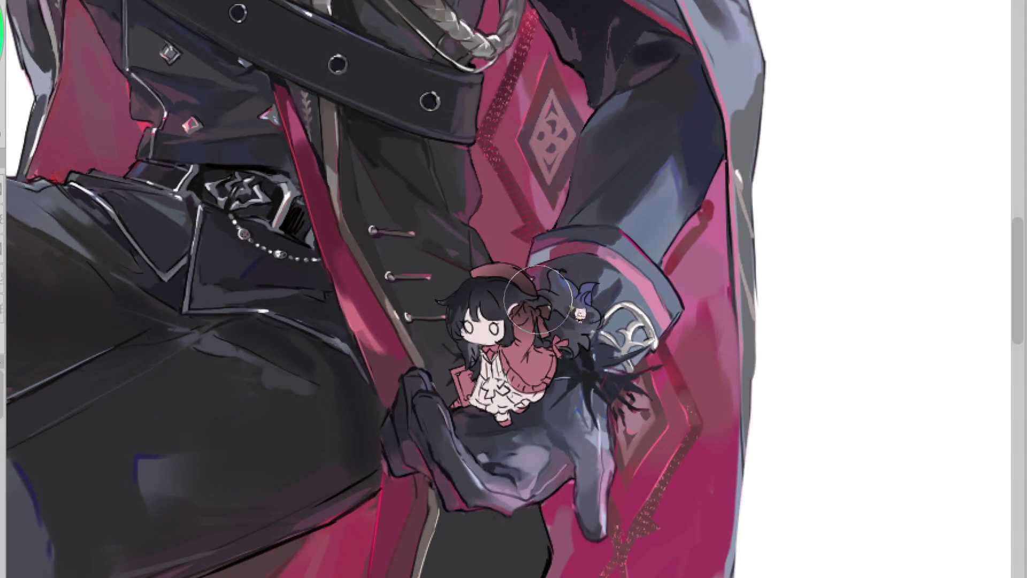
key(ctrl+z)
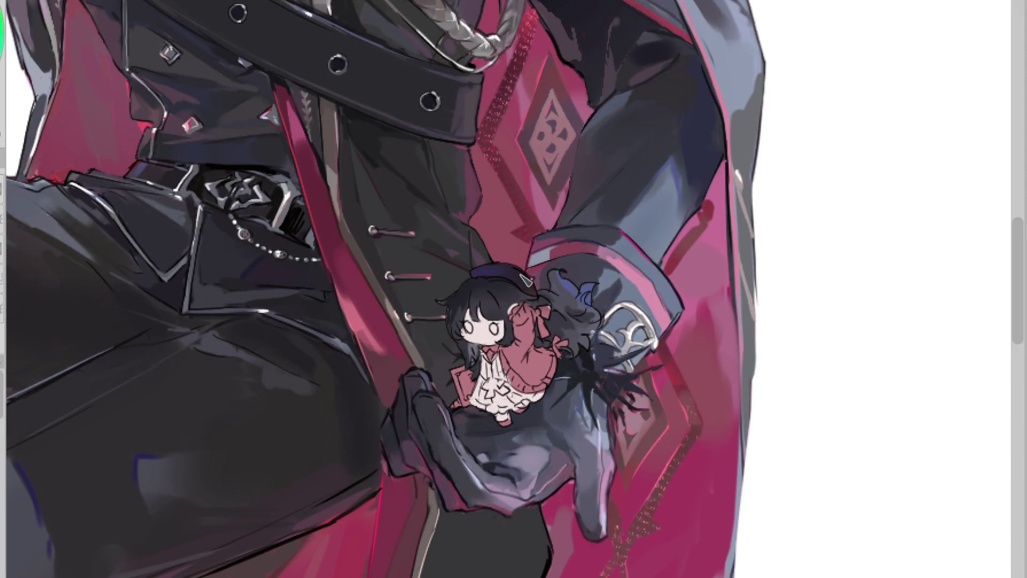
key(ctrl+y)
drag(522, 297, 568, 336)
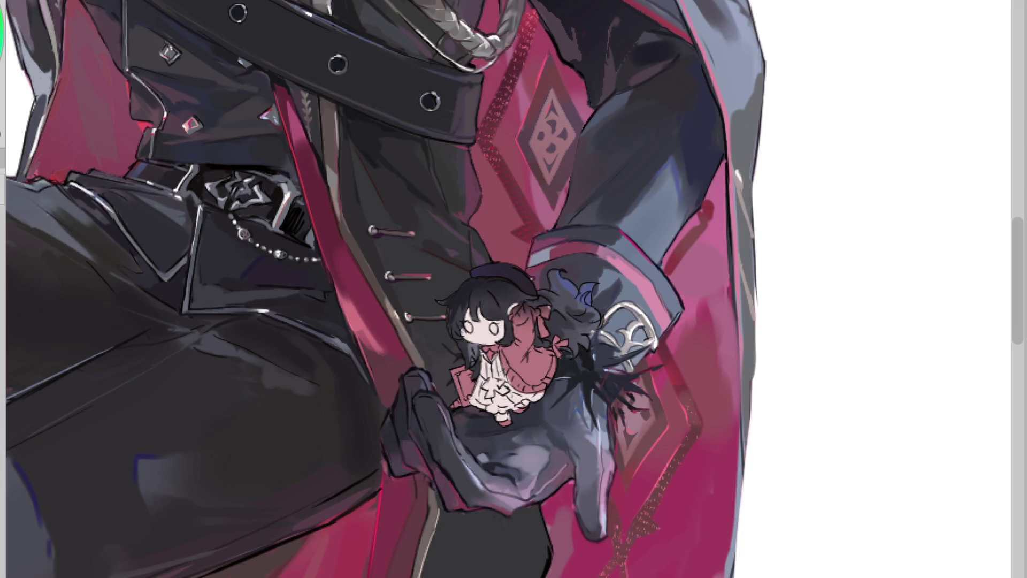
click(551, 342)
key(ctrl+z)
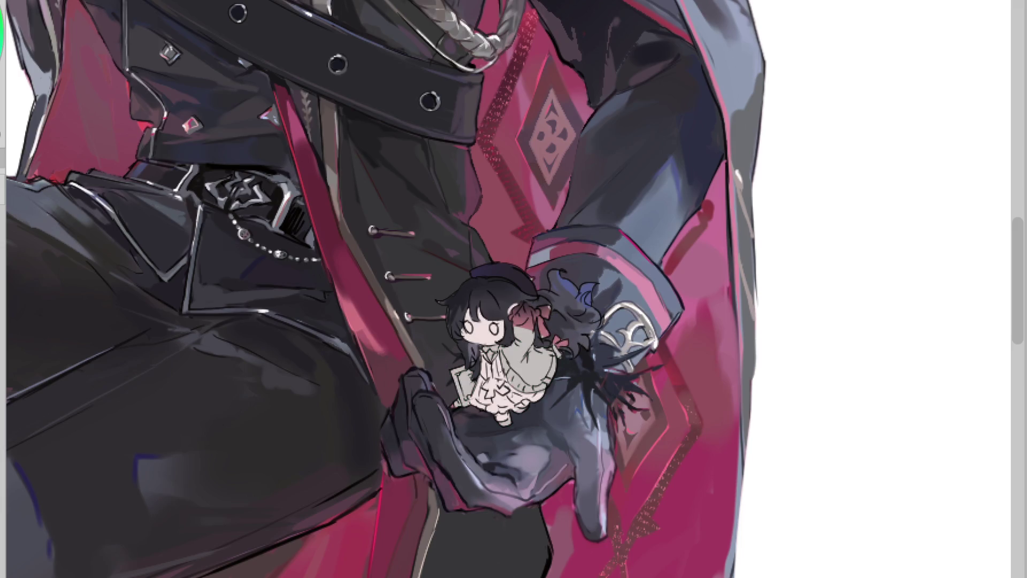
click(533, 299)
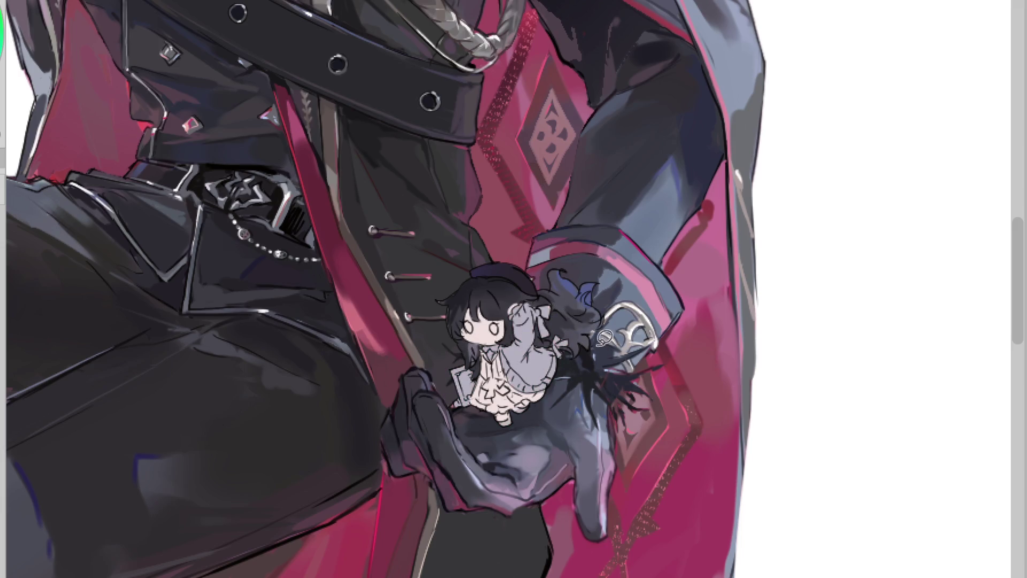
mouse_move(543, 372)
mouse_down()
mouse_move(535, 321)
mouse_move(596, 365)
mouse_up()
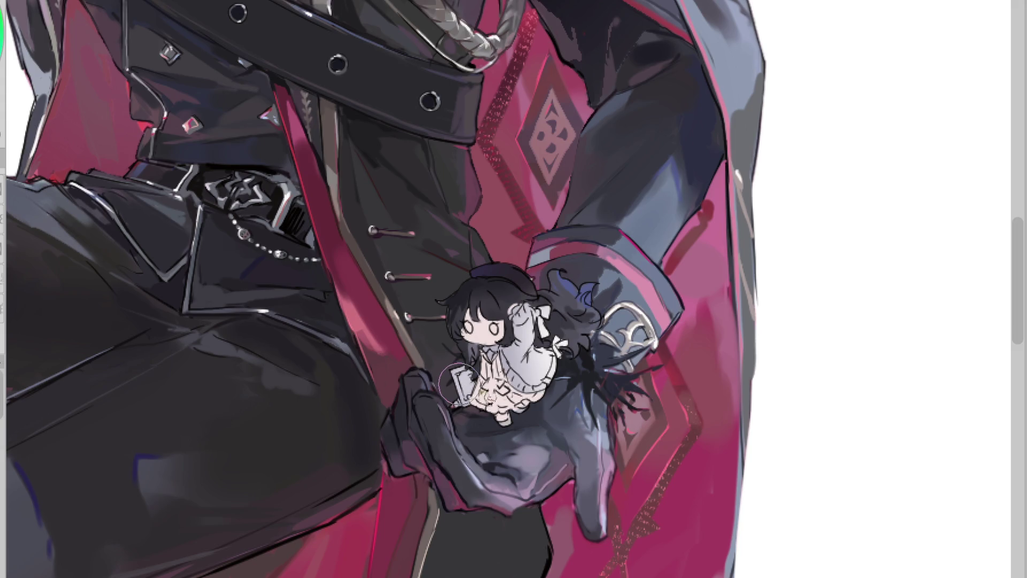
scroll(516, 359, up, 2)
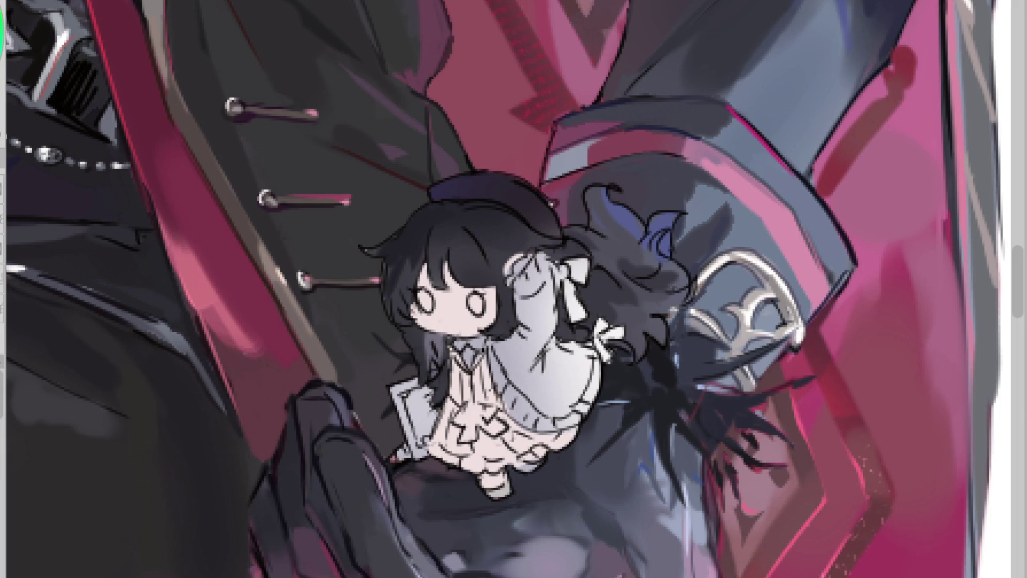
- Outline the book beside the chibi in brown and lighten her sleeve and raised arm
mouse_move(392, 401)
mouse_down()
mouse_move(402, 381)
mouse_move(415, 457)
mouse_up()
click(400, 455)
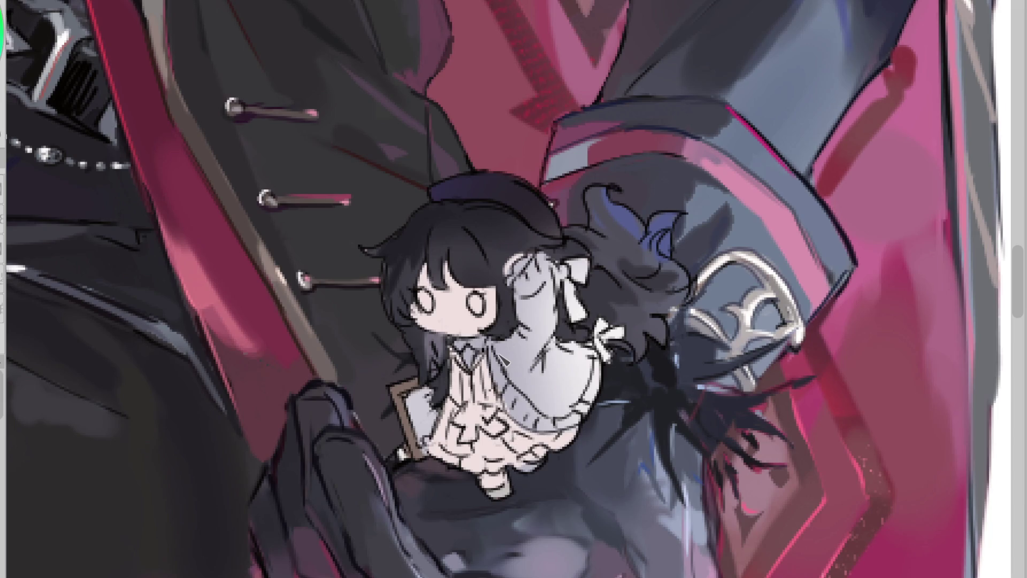
mouse_move(457, 347)
mouse_down()
mouse_move(500, 375)
mouse_move(547, 307)
mouse_up()
drag(534, 364, 527, 257)
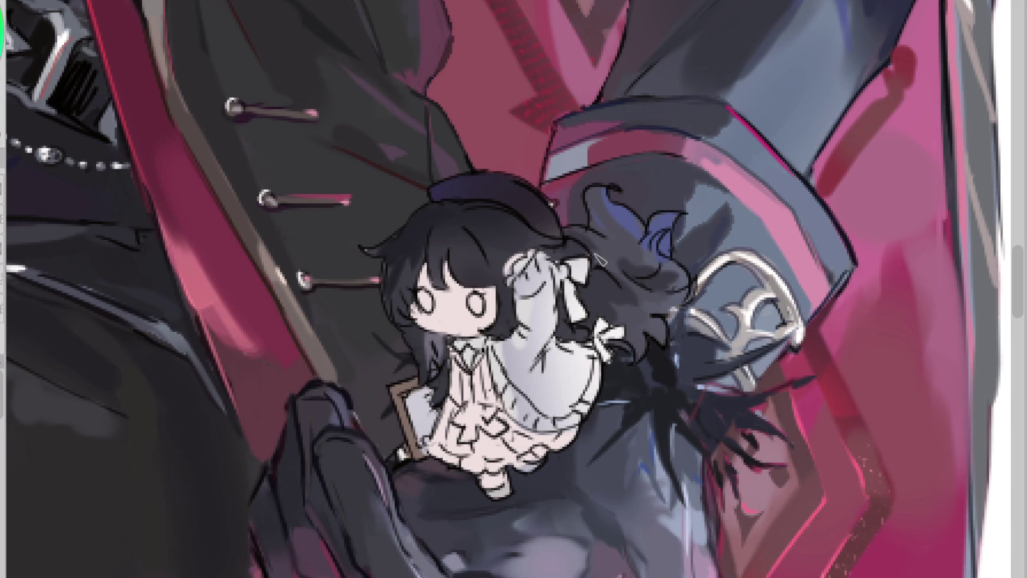
- Paint the white ribbon and small hair bow dark and make the cuff's magenta edge more vivid
mouse_move(593, 262)
mouse_down()
mouse_move(562, 313)
mouse_move(565, 264)
mouse_up()
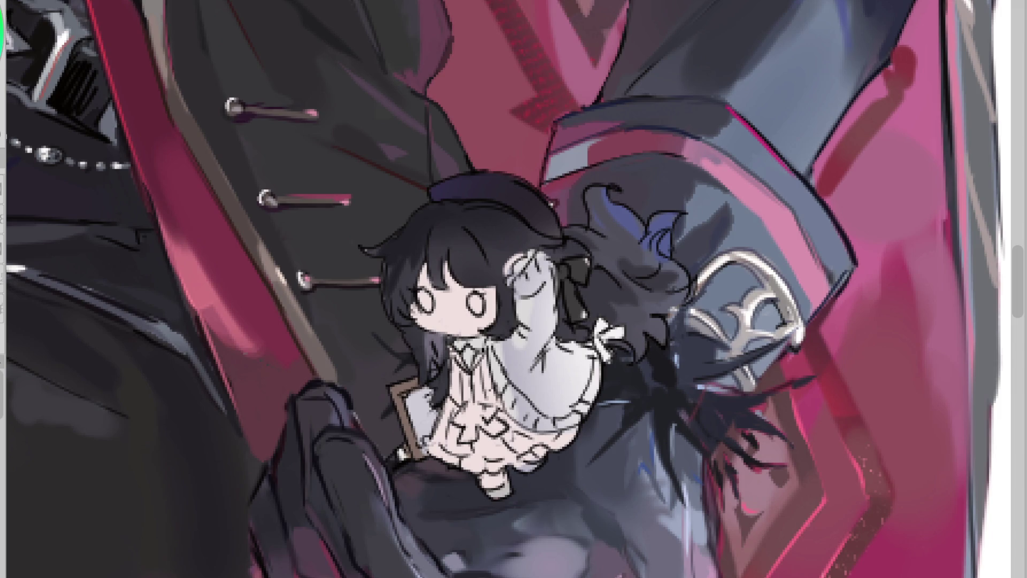
drag(726, 106, 786, 169)
mouse_move(631, 327)
mouse_down()
mouse_move(604, 348)
mouse_move(596, 321)
mouse_move(605, 343)
mouse_move(616, 330)
mouse_move(602, 351)
mouse_up()
- Add grey shading to the chibi's shoulder and arm
ctrl+click(779, 160)
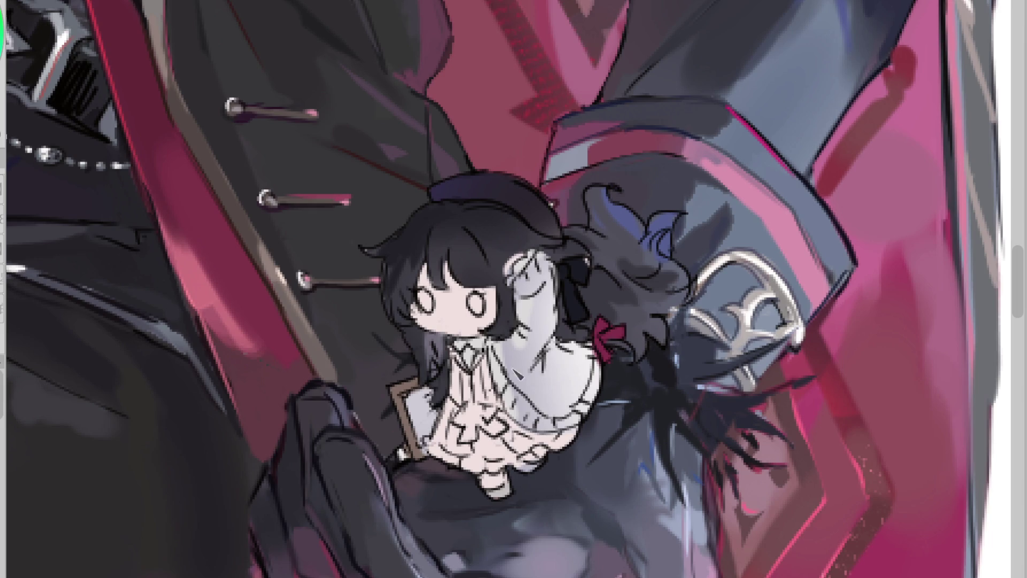
alt+click(560, 358)
mouse_move(551, 374)
mouse_down()
mouse_move(553, 401)
mouse_move(572, 369)
mouse_move(567, 412)
mouse_up()
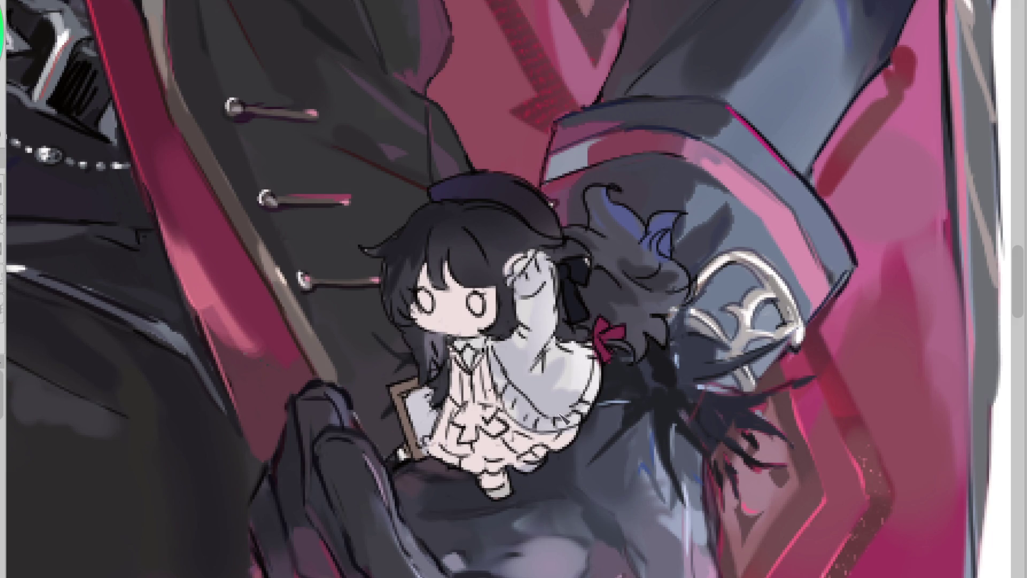
drag(548, 293, 533, 313)
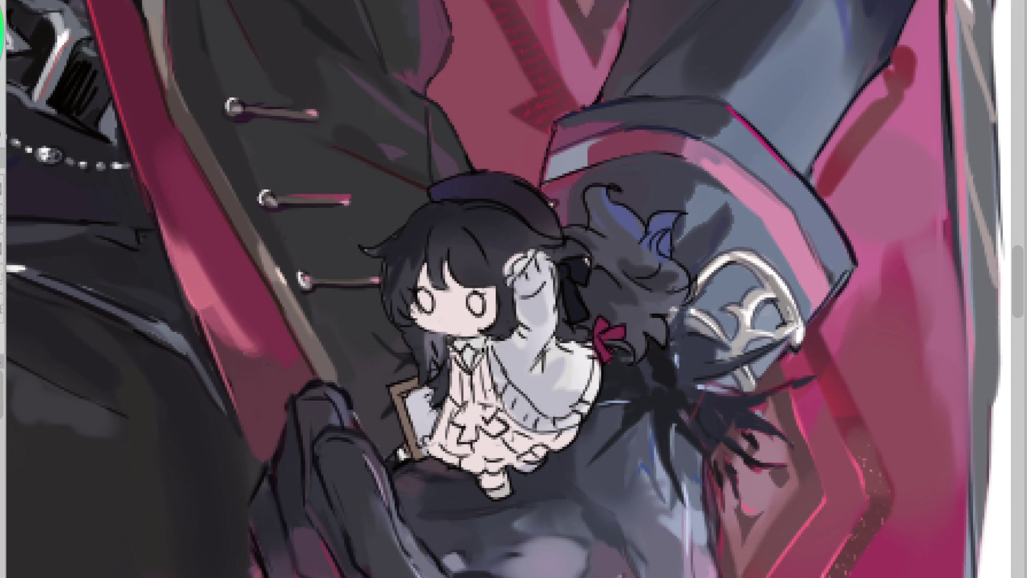
- Paint a navy vest, a dark brown skirt and hem, and dark brown around her feet
mouse_move(470, 365)
mouse_down()
mouse_move(464, 409)
mouse_move(506, 404)
mouse_move(461, 399)
mouse_move(488, 411)
mouse_move(472, 399)
mouse_up()
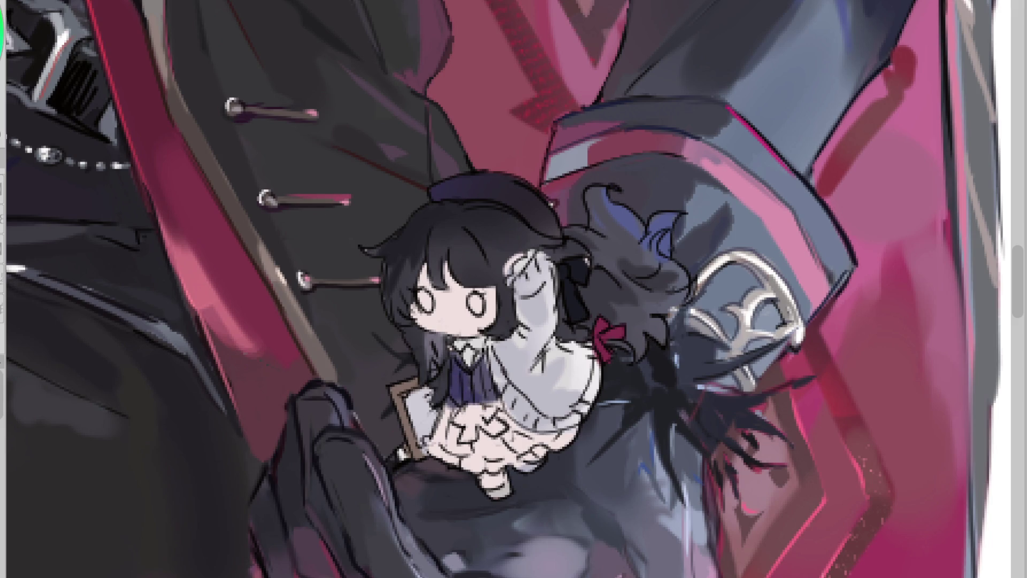
mouse_move(462, 432)
mouse_down()
mouse_move(435, 459)
mouse_move(490, 422)
mouse_move(489, 461)
mouse_move(583, 431)
mouse_move(511, 415)
mouse_move(476, 419)
mouse_move(454, 407)
mouse_move(476, 417)
mouse_move(450, 414)
mouse_up()
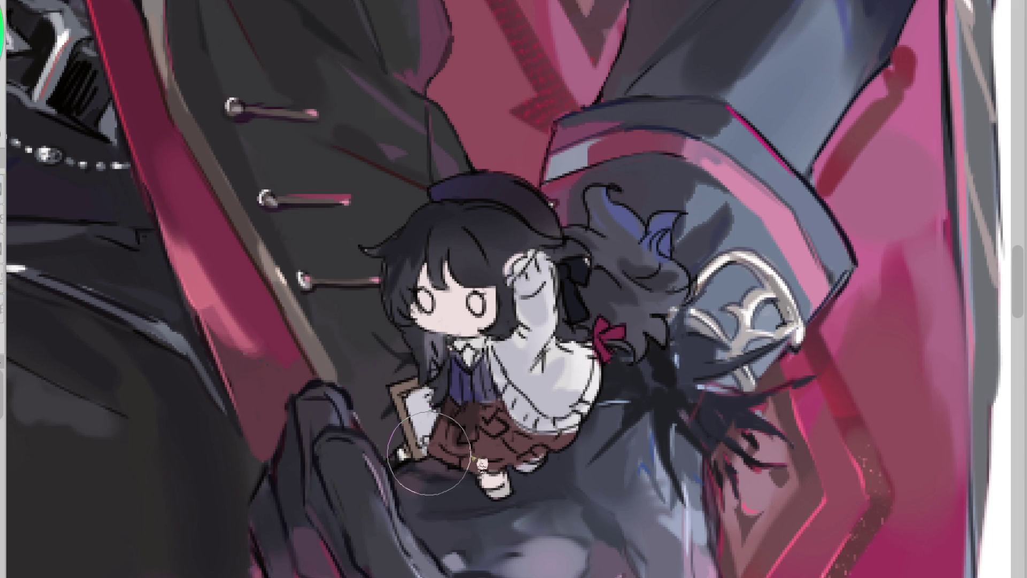
drag(476, 439, 530, 428)
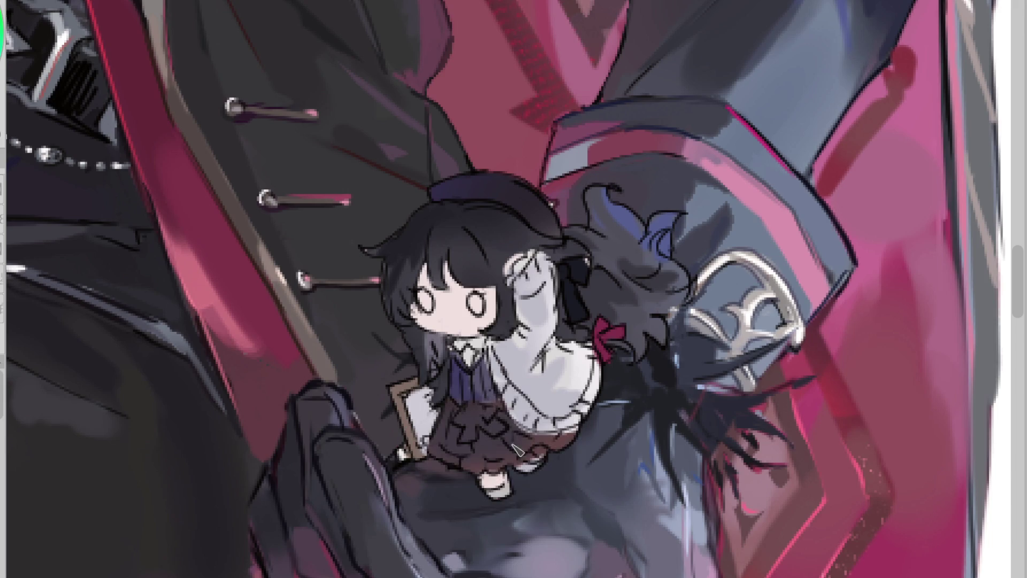
mouse_move(444, 454)
mouse_down()
mouse_move(481, 460)
mouse_move(452, 463)
mouse_move(460, 468)
mouse_move(500, 470)
mouse_move(570, 444)
mouse_up()
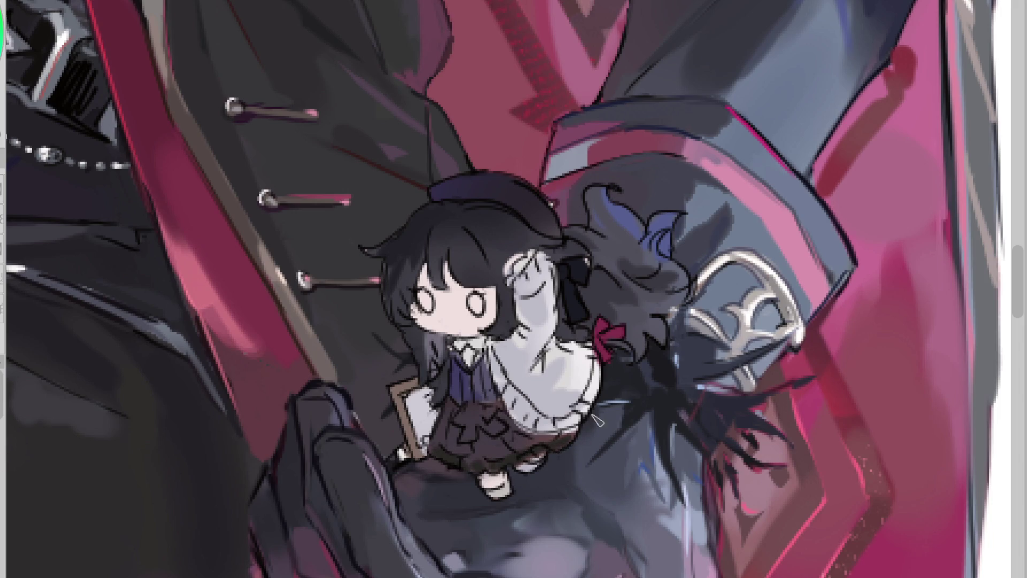
drag(527, 476, 543, 464)
alt+click(501, 464)
drag(511, 471, 484, 497)
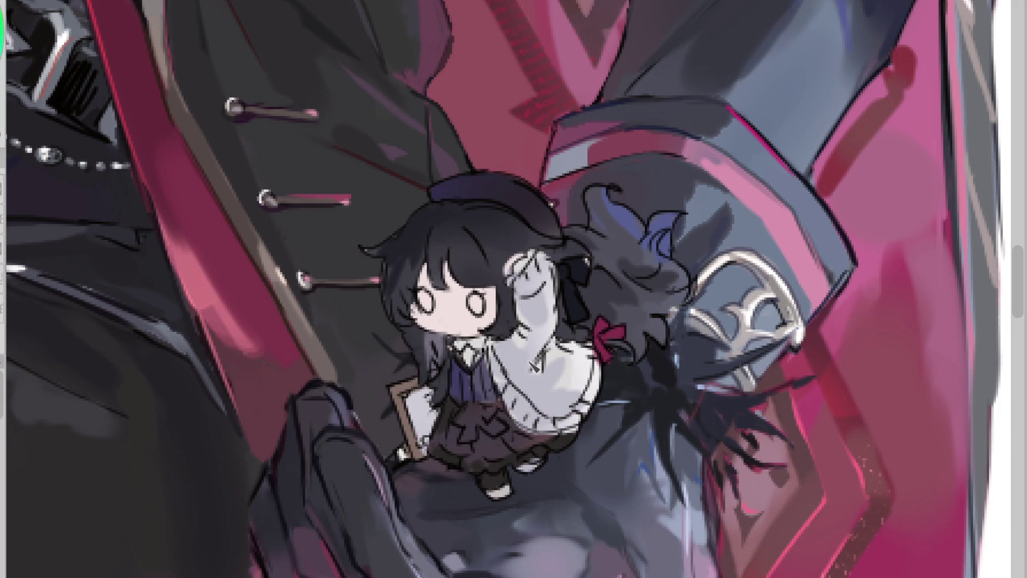
scroll(529, 428, down, 8)
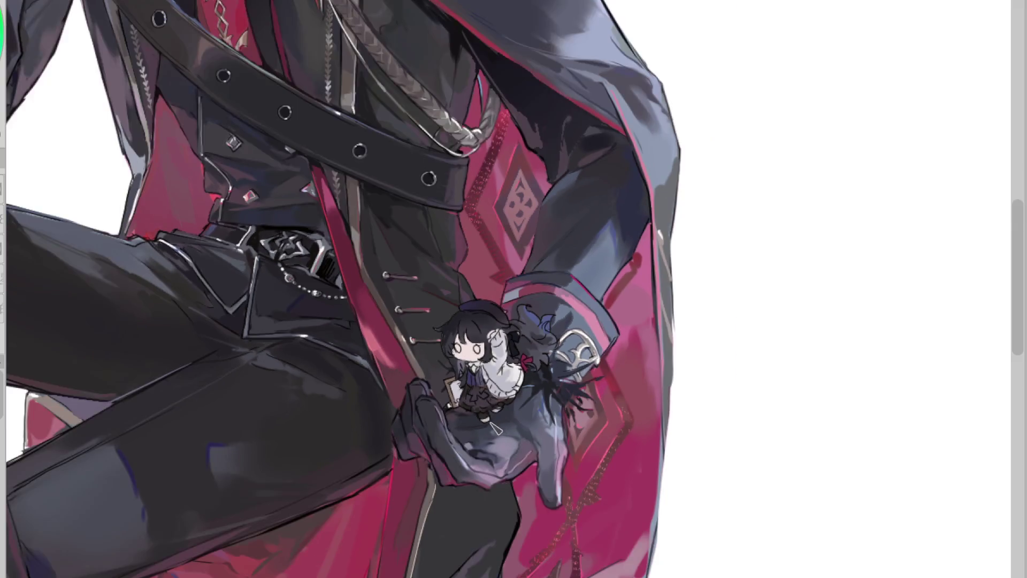
- Zoom in on the chibi's face and fill both hollow white eyes with dark colour
scroll(321, 160, up, 2)
alt+click(302, 32)
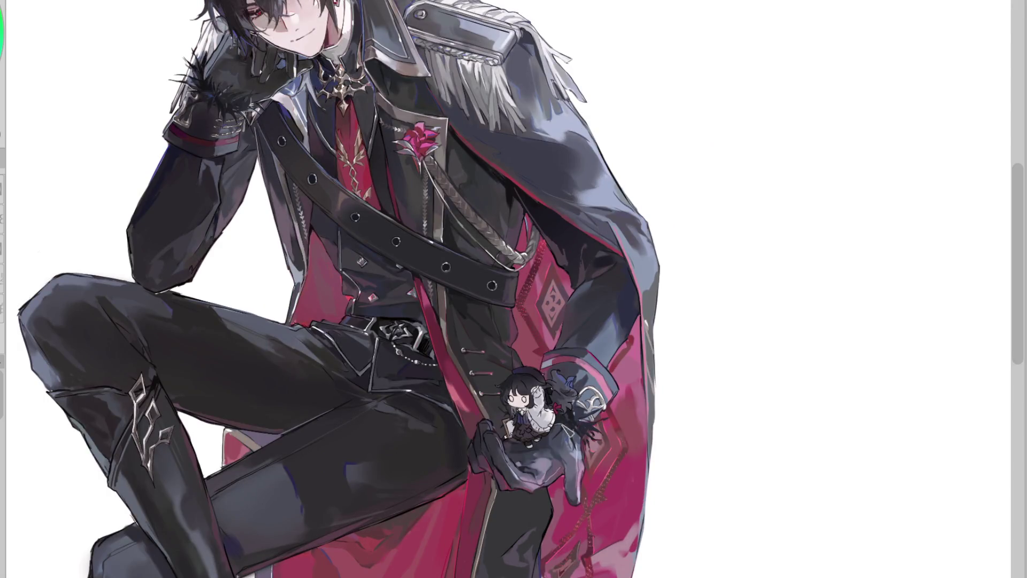
scroll(529, 412, up, 3)
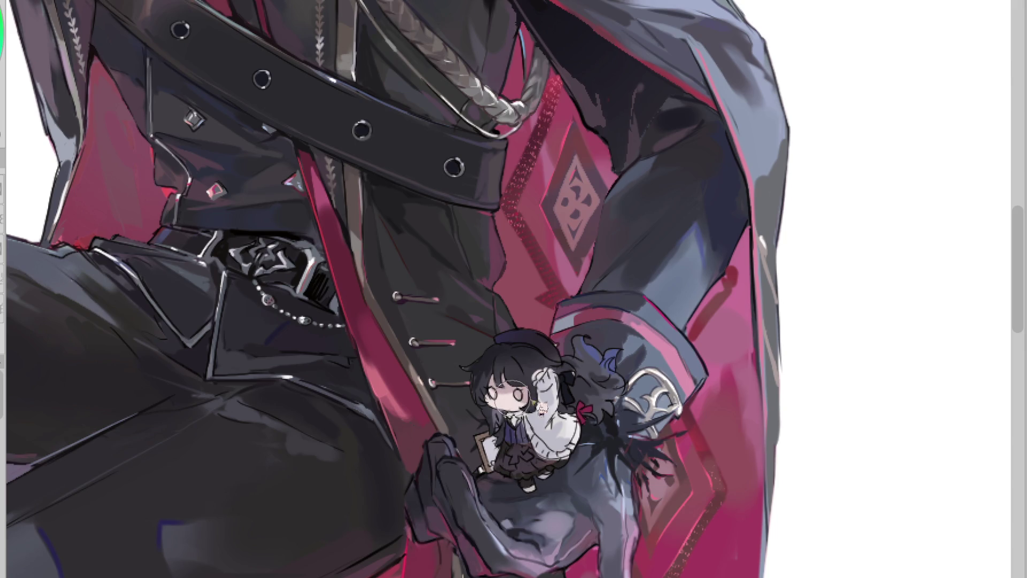
scroll(514, 396, up, 2)
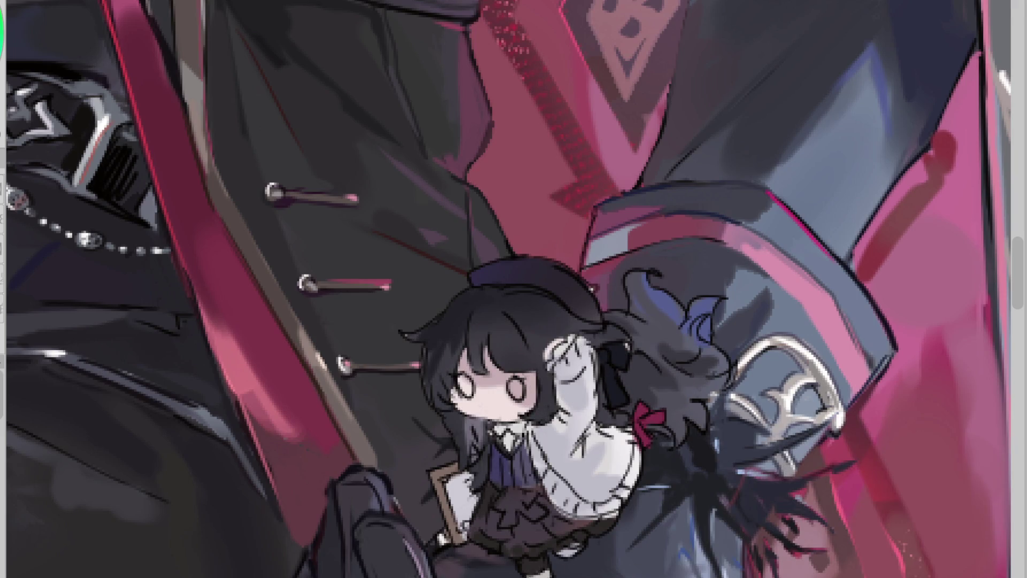
drag(527, 386, 529, 400)
mouse_move(471, 384)
mouse_down()
mouse_move(477, 423)
mouse_move(470, 388)
mouse_up()
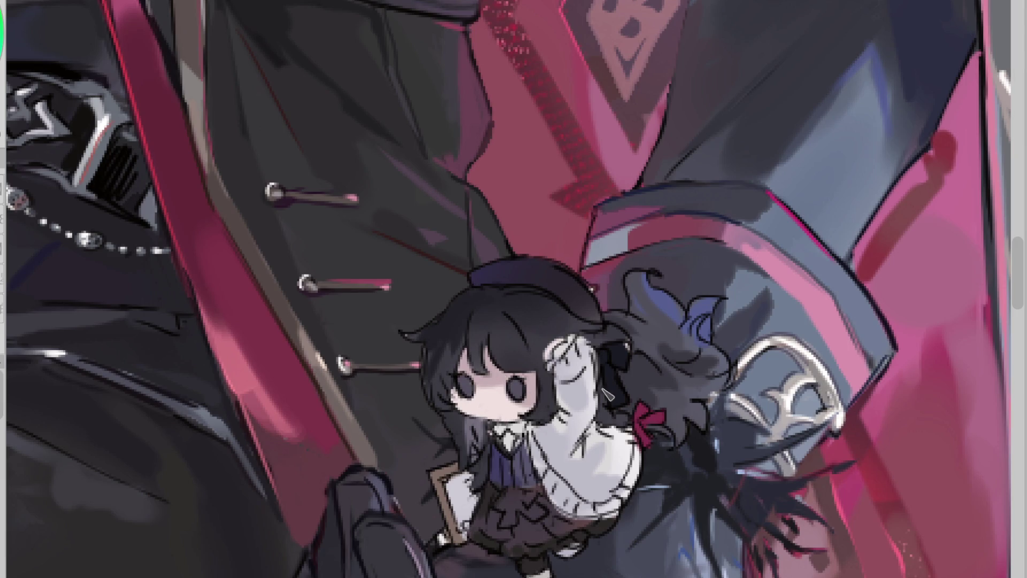
- Flip the canvas horizontally to check the drawing, then soften part of the dark hair lighter
scroll(607, 396, down, 3)
scroll(607, 457, down, 2)
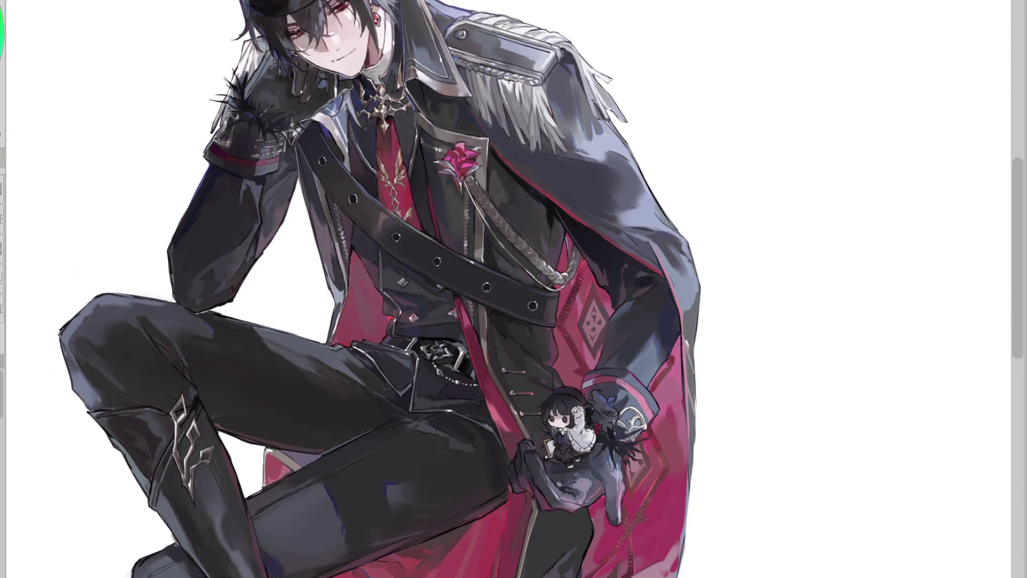
scroll(561, 412, up, 4)
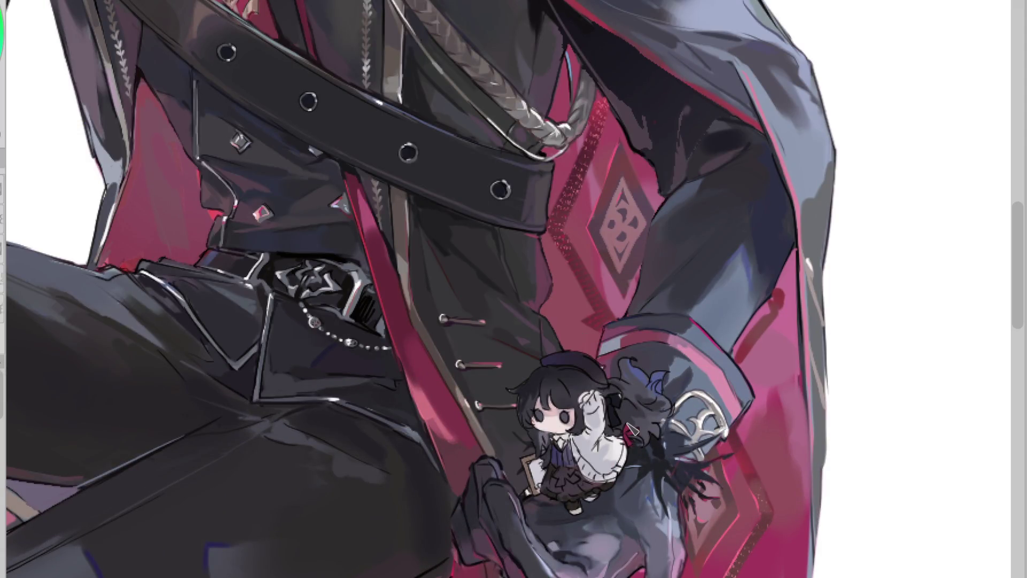
scroll(572, 407, down, 3)
scroll(572, 407, up, 1)
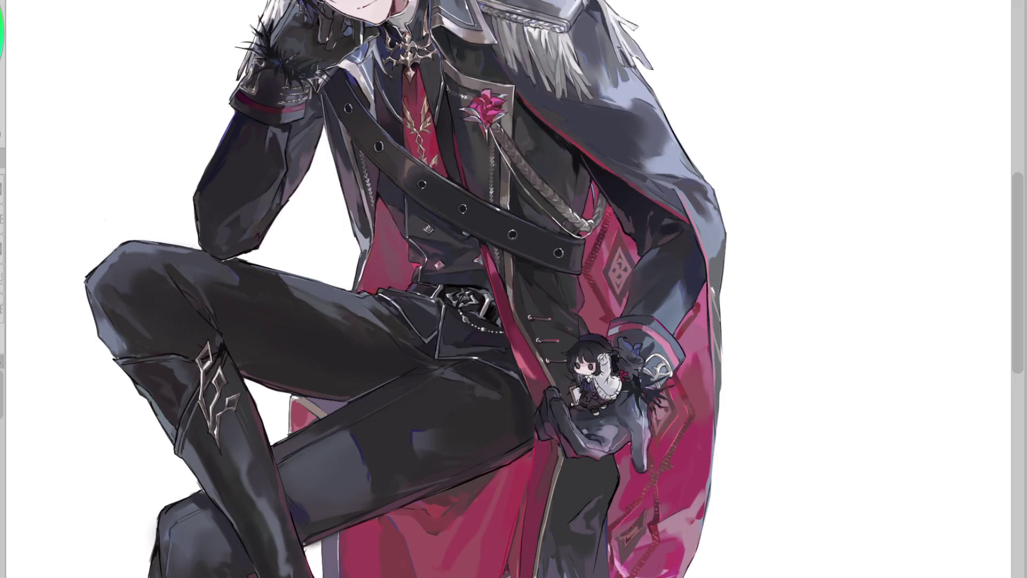
scroll(652, 350, up, 3)
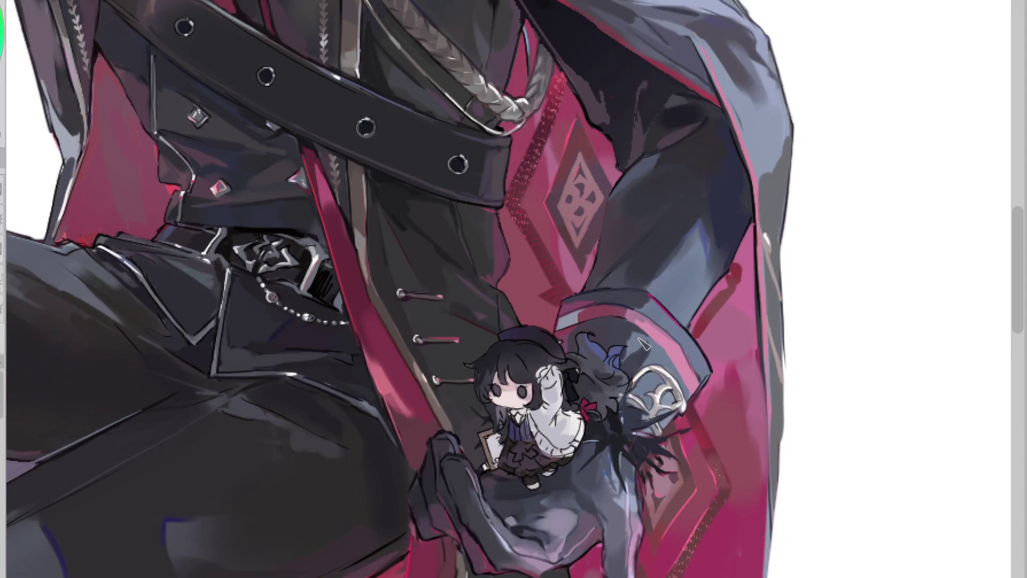
key(h)
scroll(491, 376, up, 3)
mouse_move(384, 369)
mouse_down()
mouse_move(369, 358)
mouse_move(416, 317)
mouse_up()
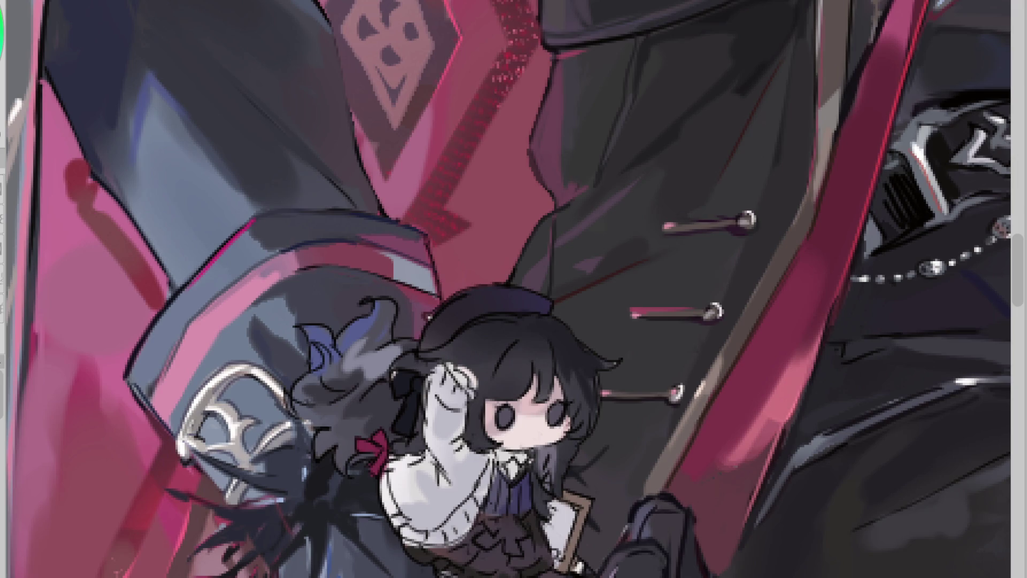
- Lighten the grey pet's fur with grey strokes, checking in mirrored view, and add blue-purple near its eye
mouse_move(337, 359)
mouse_down()
mouse_move(321, 374)
mouse_move(310, 332)
mouse_move(300, 390)
mouse_move(363, 396)
mouse_up()
key(h)
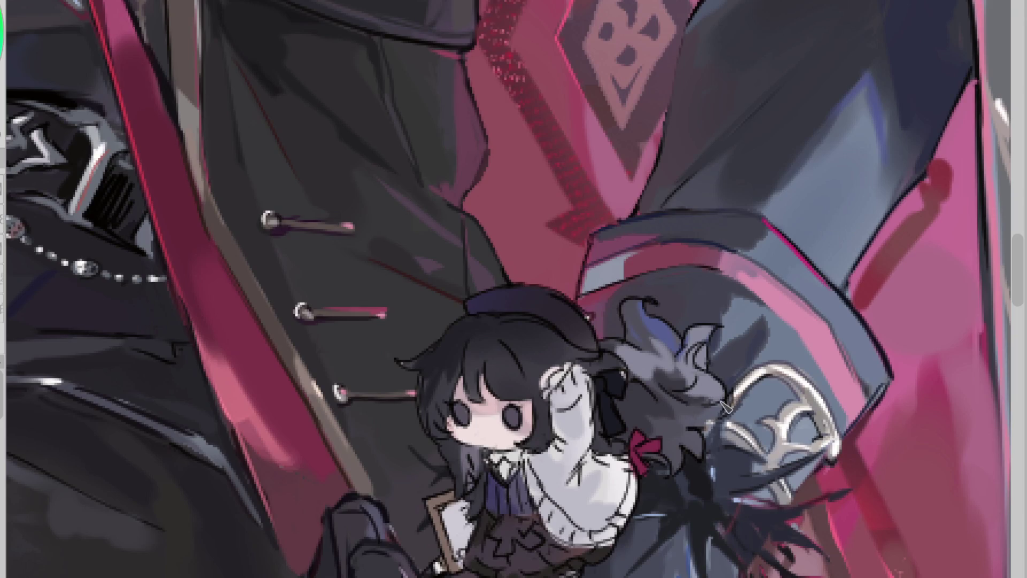
mouse_move(668, 407)
mouse_down()
mouse_move(693, 444)
mouse_move(644, 422)
mouse_move(636, 393)
mouse_move(629, 405)
mouse_move(674, 423)
mouse_move(696, 420)
mouse_move(694, 407)
mouse_up()
drag(686, 361, 704, 414)
scroll(706, 416, down, 5)
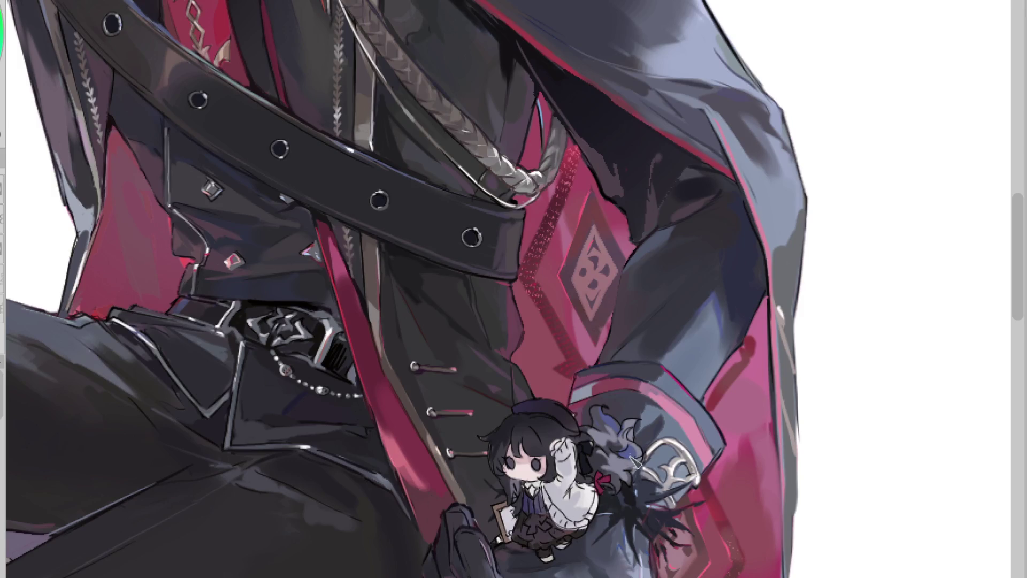
- Sample colours from the chibi's head and face, comparing the earlier head version with undo and redo
alt+click(554, 431)
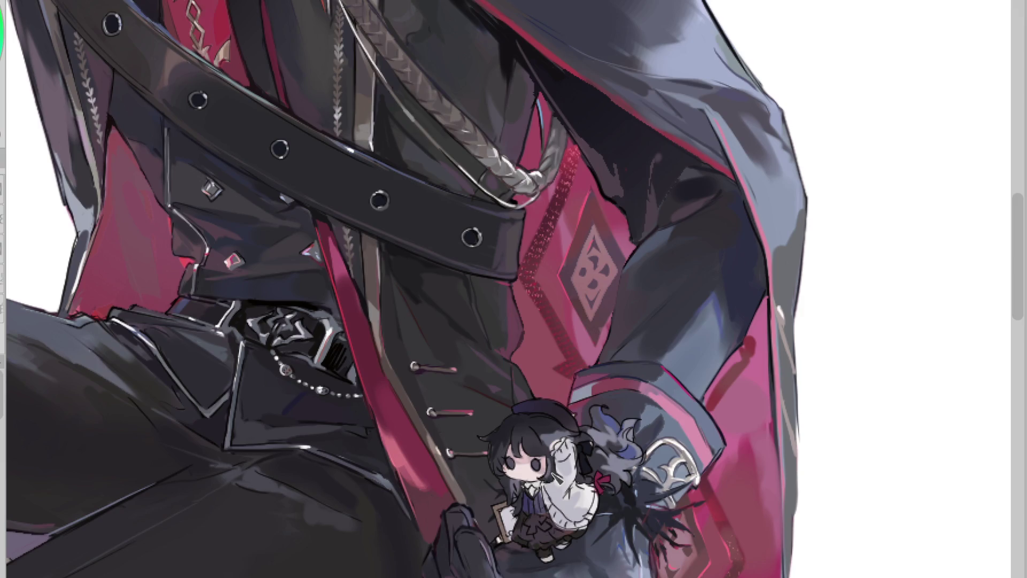
key(ctrl+z)
key(ctrl+y)
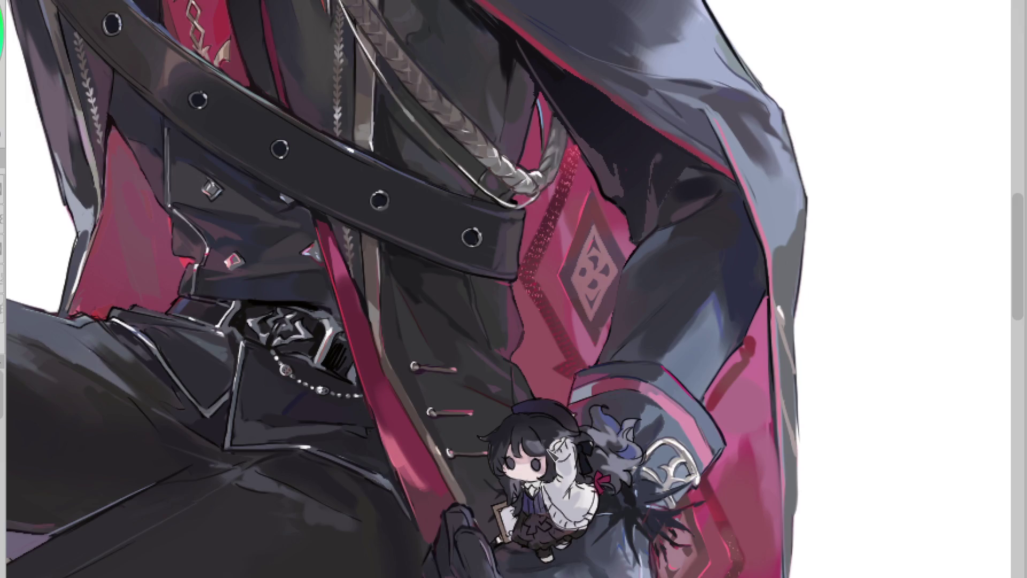
alt+click(528, 440)
scroll(562, 460, down, 2)
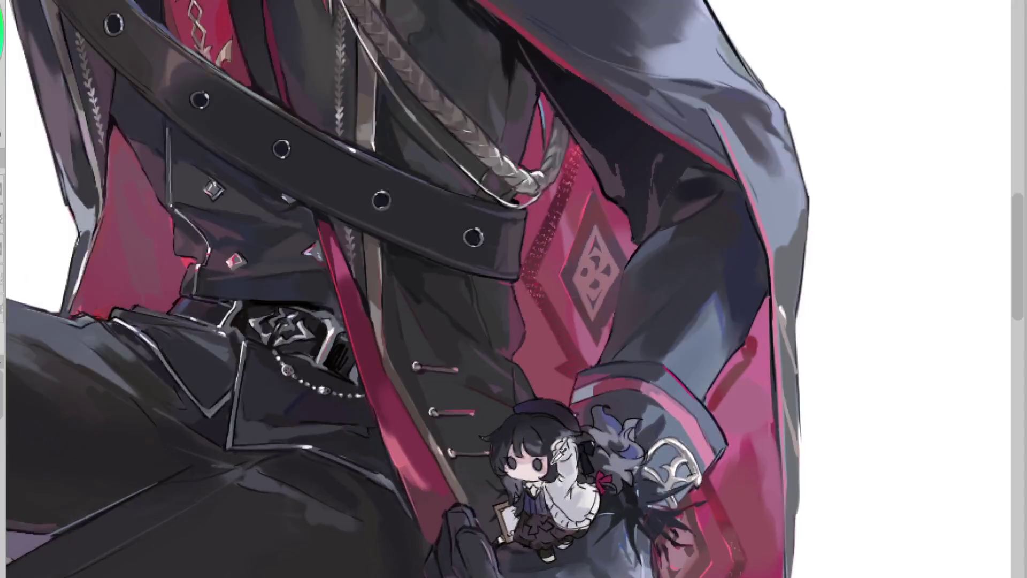
scroll(539, 439, down, 2)
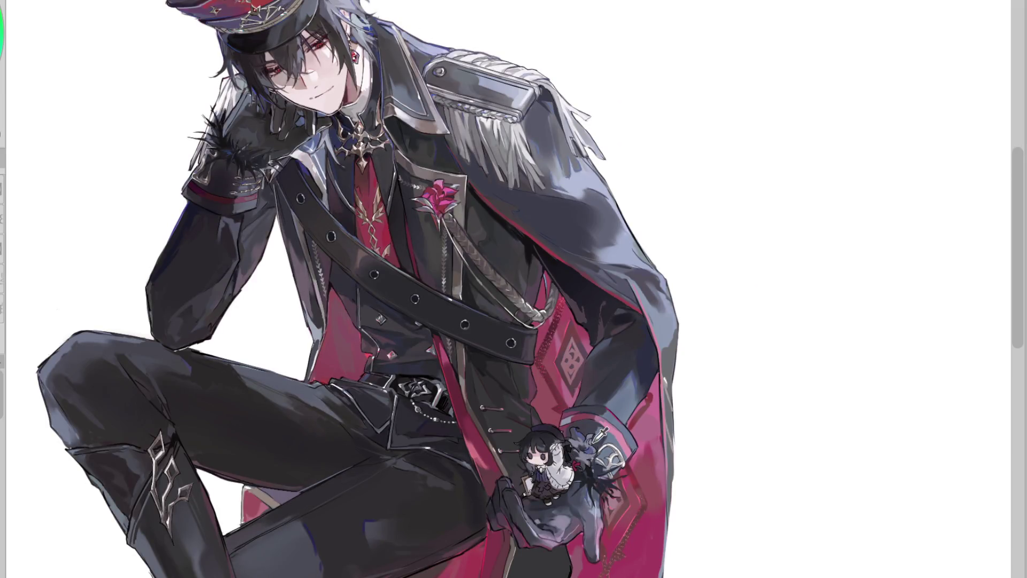
- Sample the glove's fur colour and brush small light grey strokes over its dark fur trim
mouse_move(602, 447)
mouse_down()
mouse_move(588, 444)
mouse_move(593, 455)
mouse_up()
alt+click(588, 436)
alt+click(589, 436)
mouse_move(589, 452)
mouse_down()
mouse_move(597, 460)
mouse_move(609, 446)
mouse_move(594, 455)
mouse_move(610, 461)
mouse_up()
alt+click(588, 438)
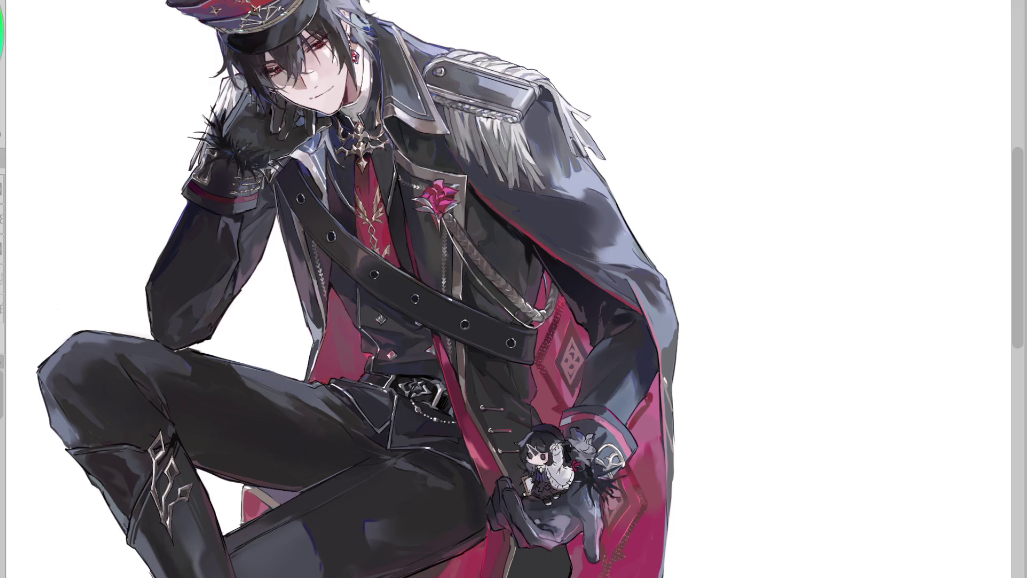
scroll(551, 444, up, 2)
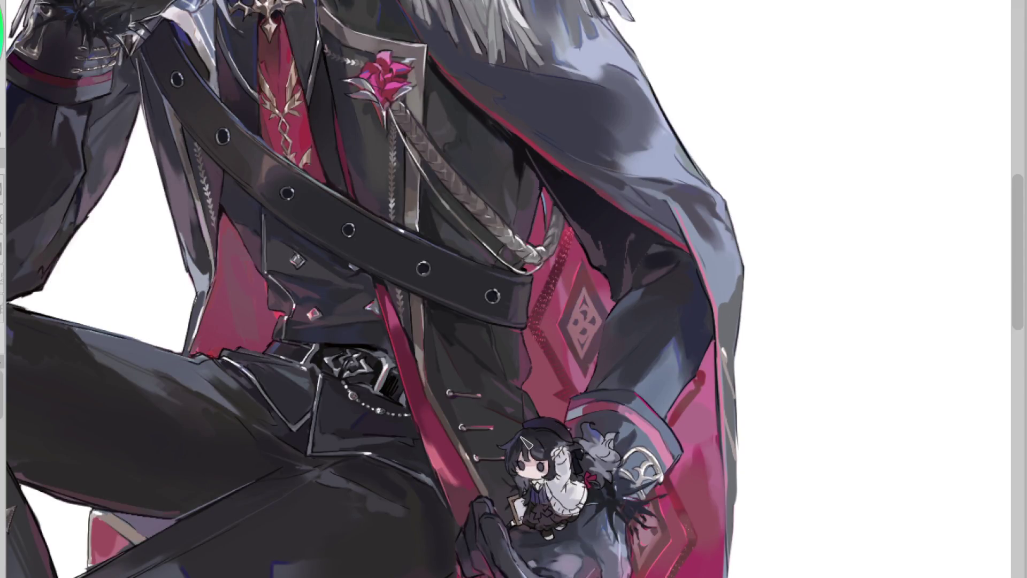
- Paint a trial white hair clip, cover it with hair colour, then add a thin ribbon highlight
drag(547, 452, 610, 430)
drag(530, 436, 534, 425)
scroll(559, 493, up, 2)
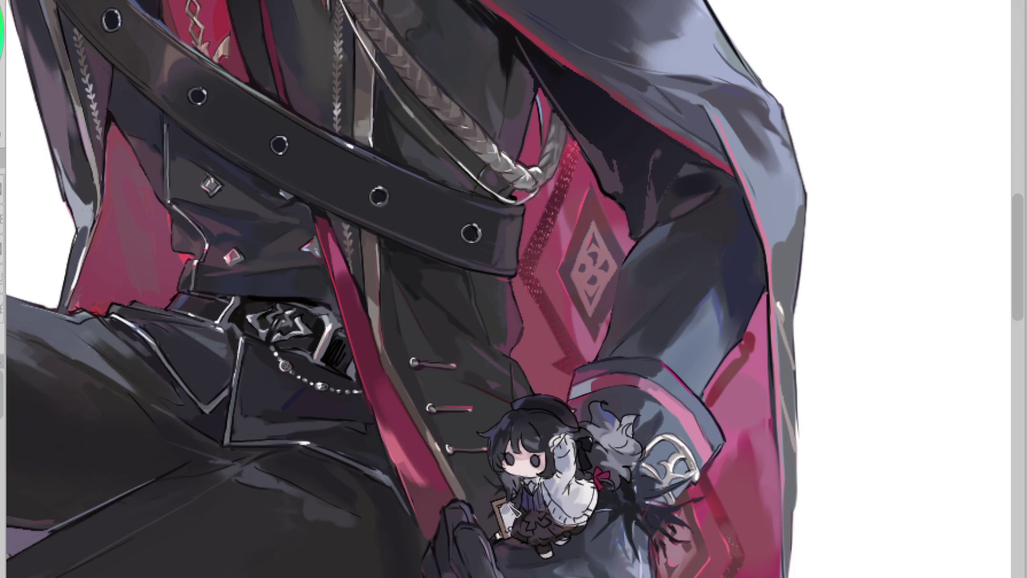
drag(575, 452, 581, 463)
scroll(536, 486, up, 3)
scroll(535, 485, down, 3)
scroll(536, 485, up, 4)
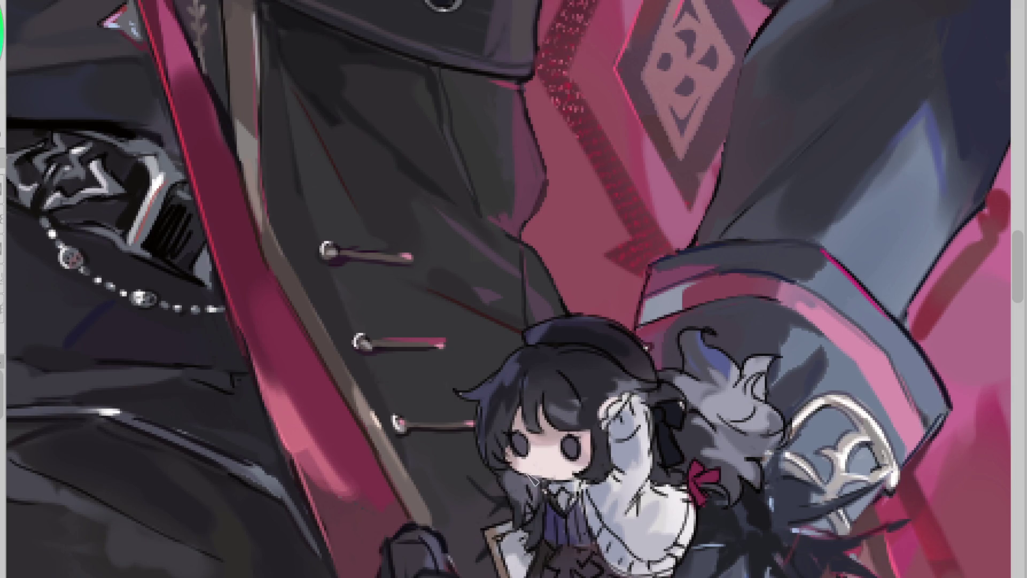
- Sample a colour and brush soft strokes over the grey pet's closed-eye lines
alt+click(585, 442)
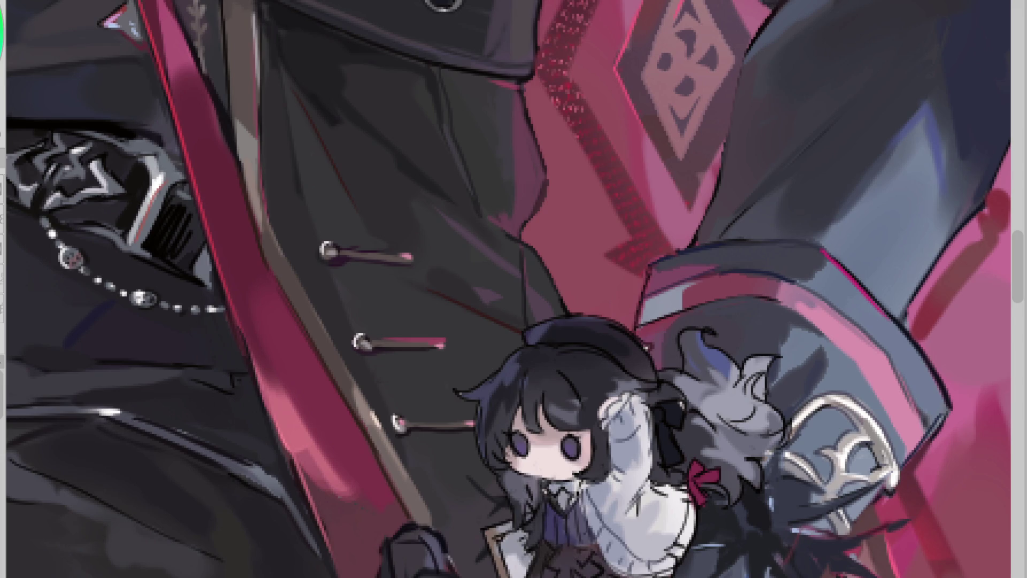
mouse_move(731, 421)
mouse_down()
mouse_move(754, 425)
mouse_move(765, 379)
mouse_move(716, 377)
mouse_move(719, 463)
mouse_up()
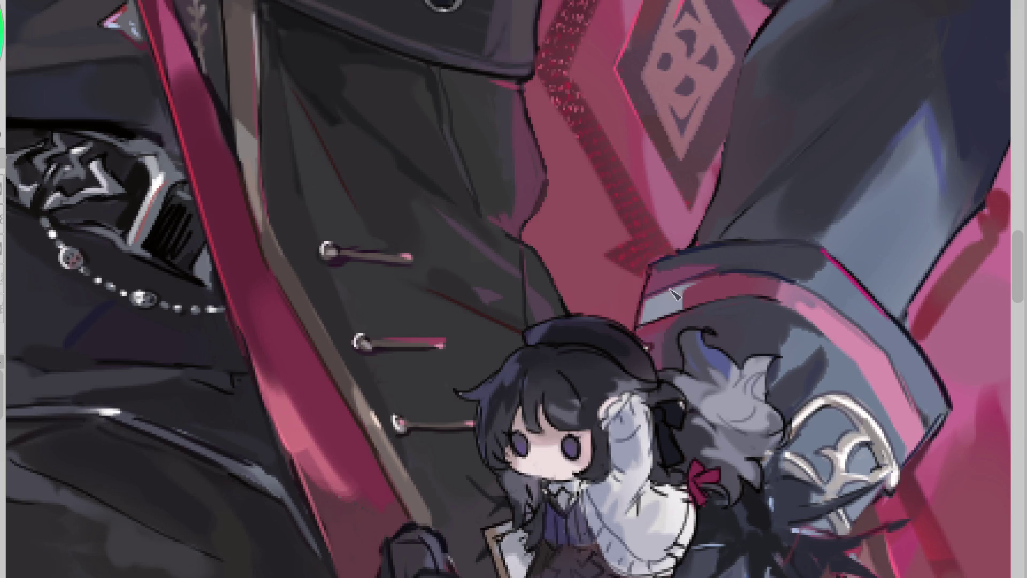
scroll(743, 385, down, 5)
scroll(748, 409, up, 5)
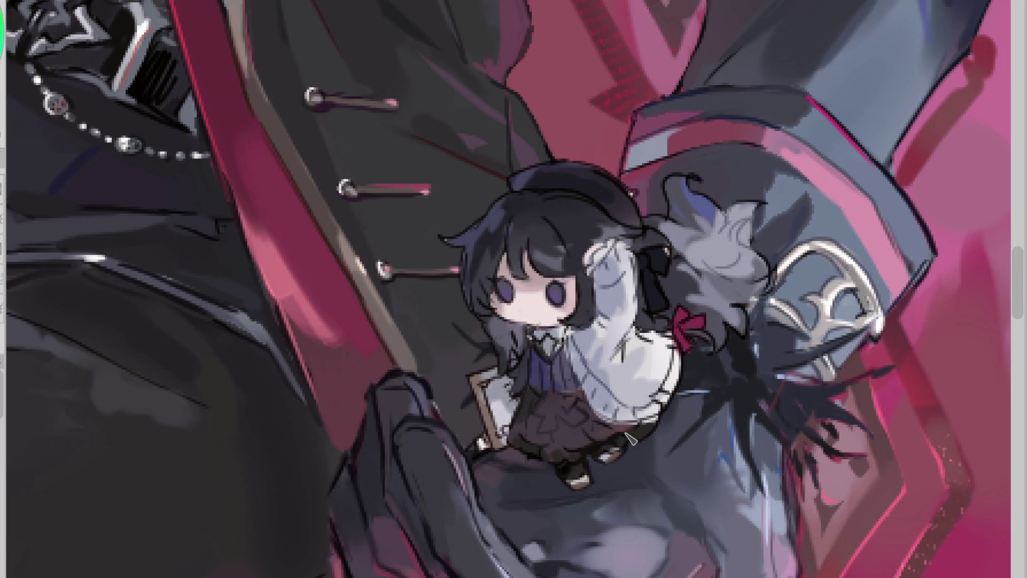
- Mirror the canvas, sample colours, and try a stroke between the girl's eyes, then undo it
click(591, 428)
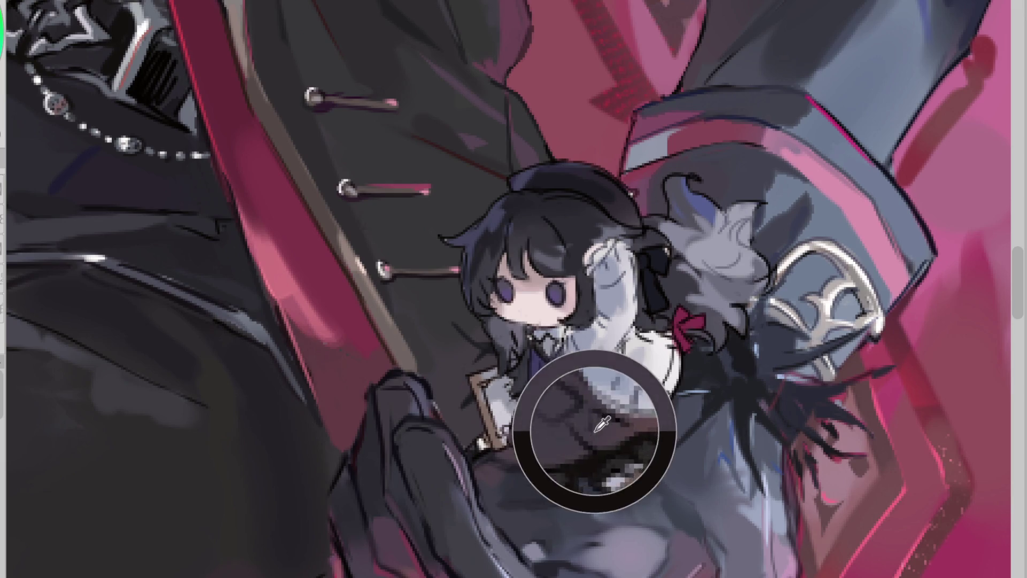
key(h)
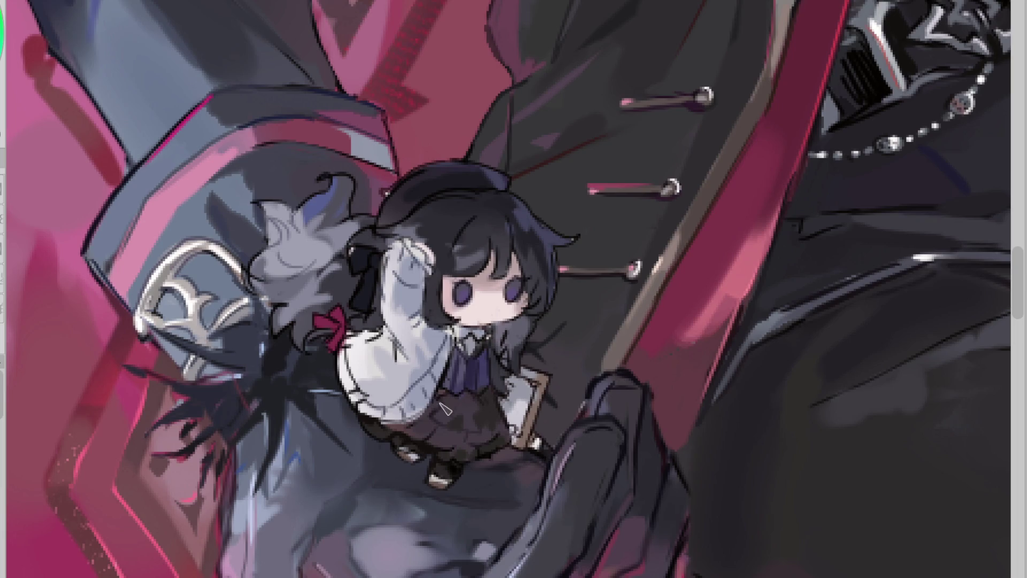
click(457, 427)
click(467, 444)
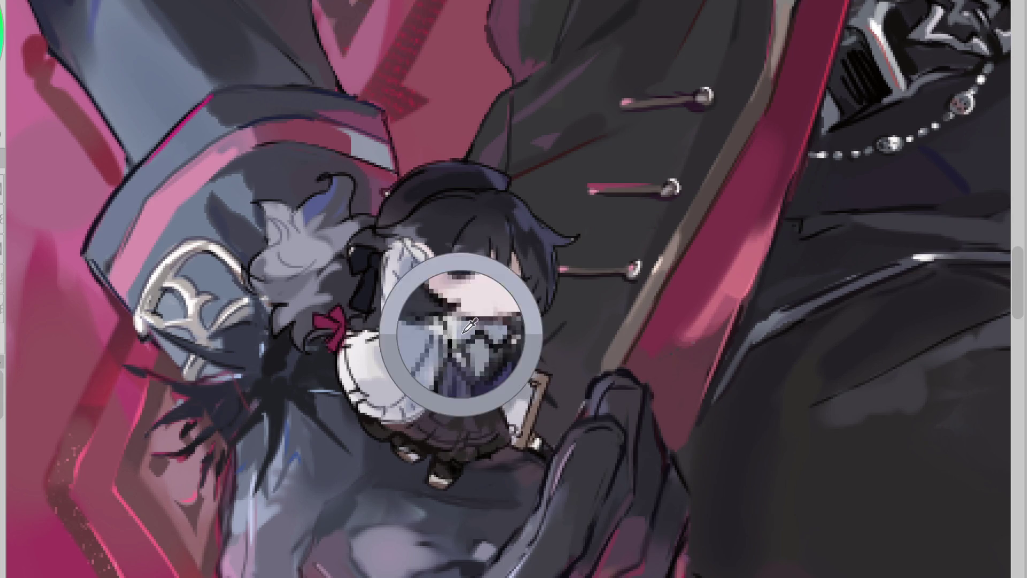
scroll(523, 273, up, 2)
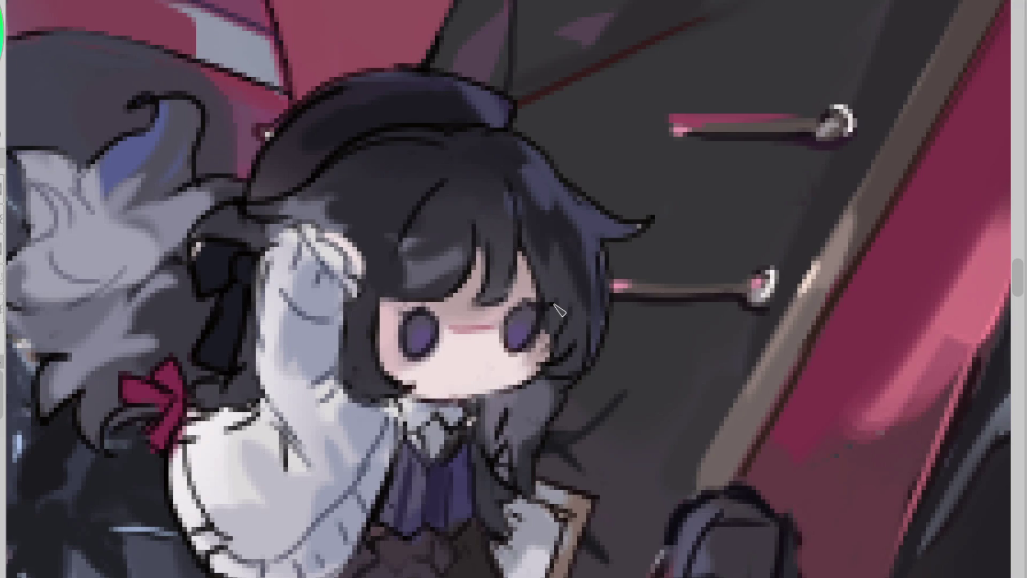
drag(445, 323, 487, 327)
key(ctrl+z)
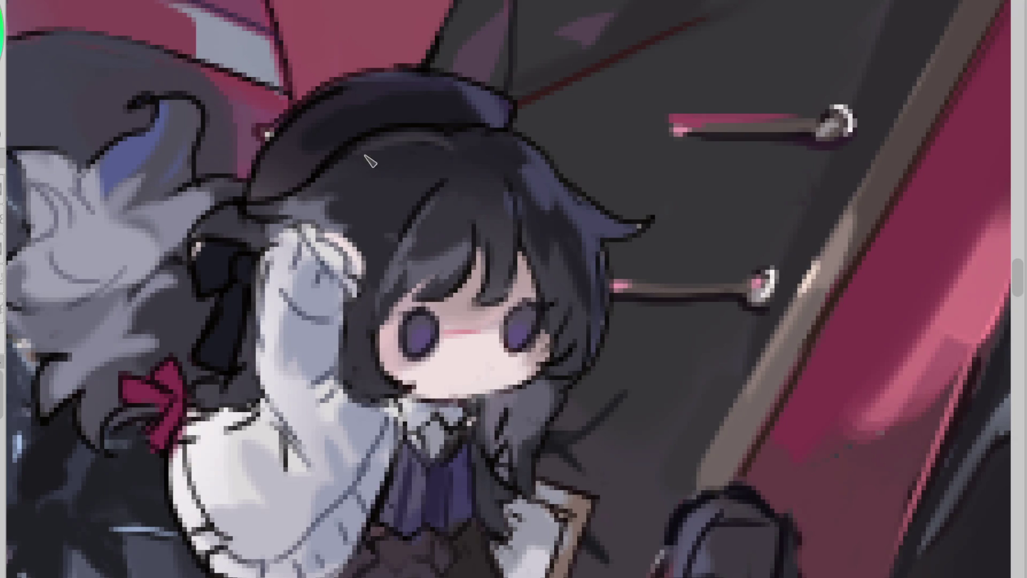
- Sample colours from the girl's hair and flip the view back to normal
alt+click(467, 161)
alt+click(518, 173)
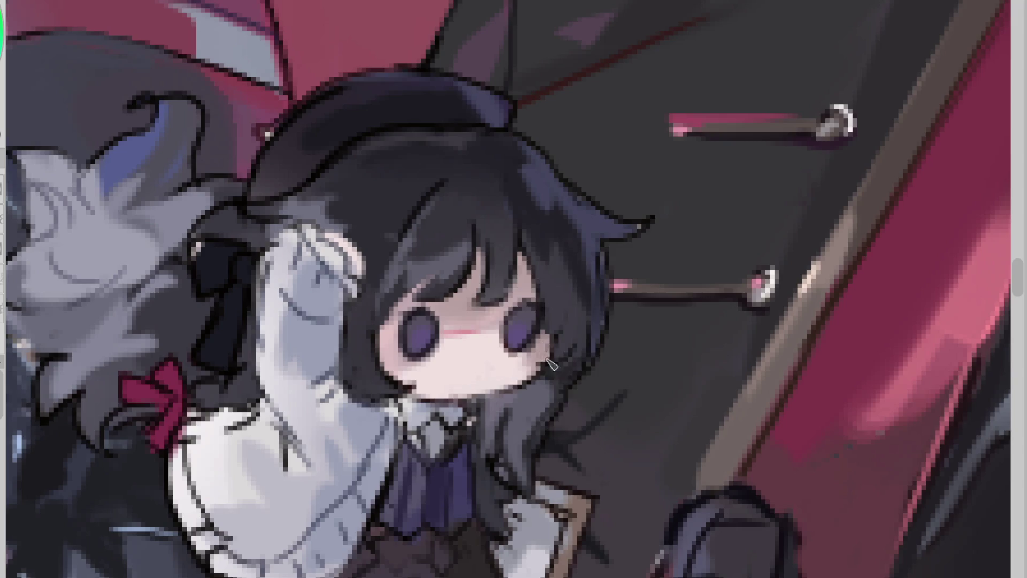
ctrl+click(585, 241)
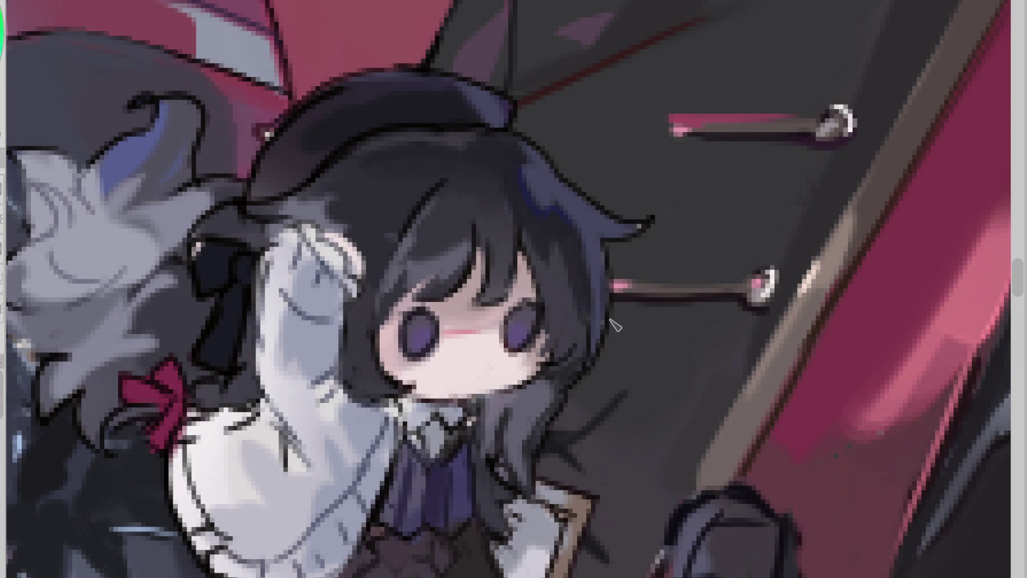
scroll(616, 326, down, 3)
key(h)
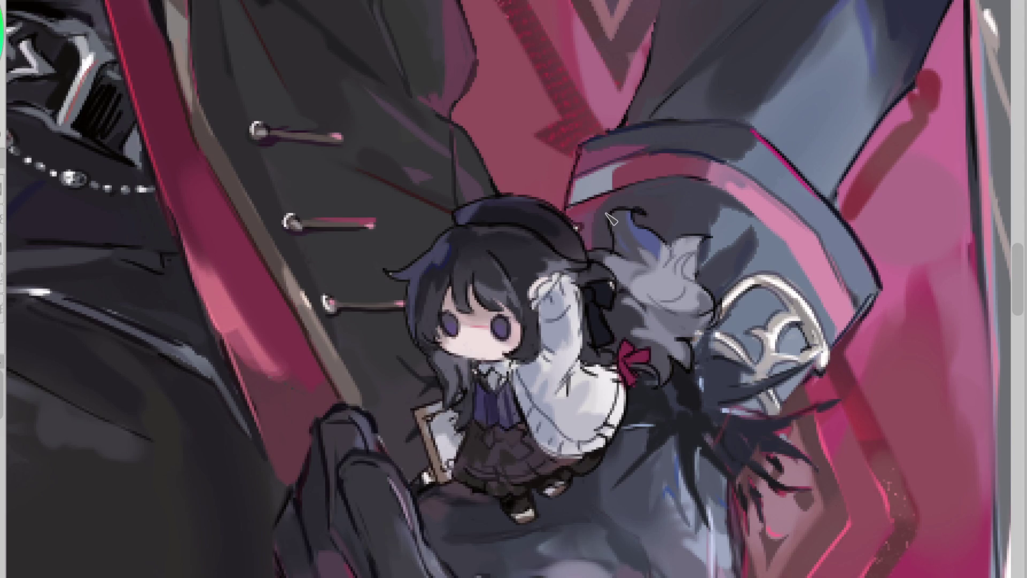
scroll(532, 336, up, 3)
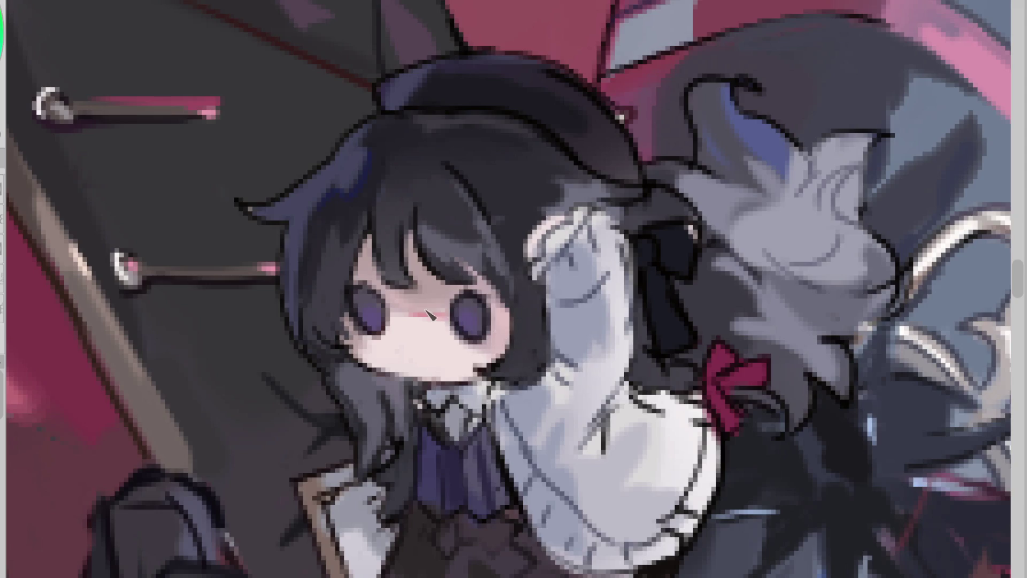
click(348, 226)
key(ctrl+z)
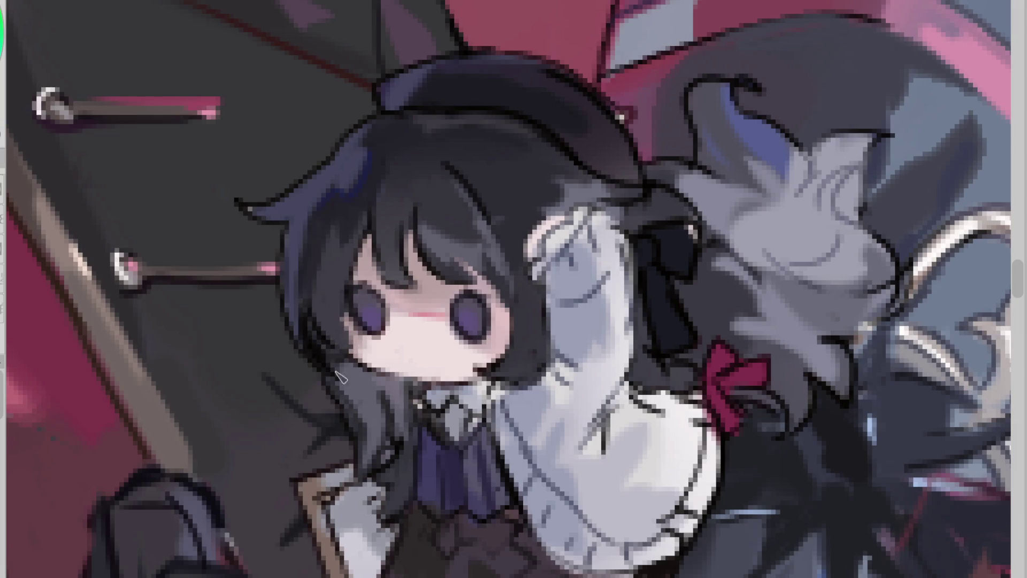
scroll(369, 366, down, 3)
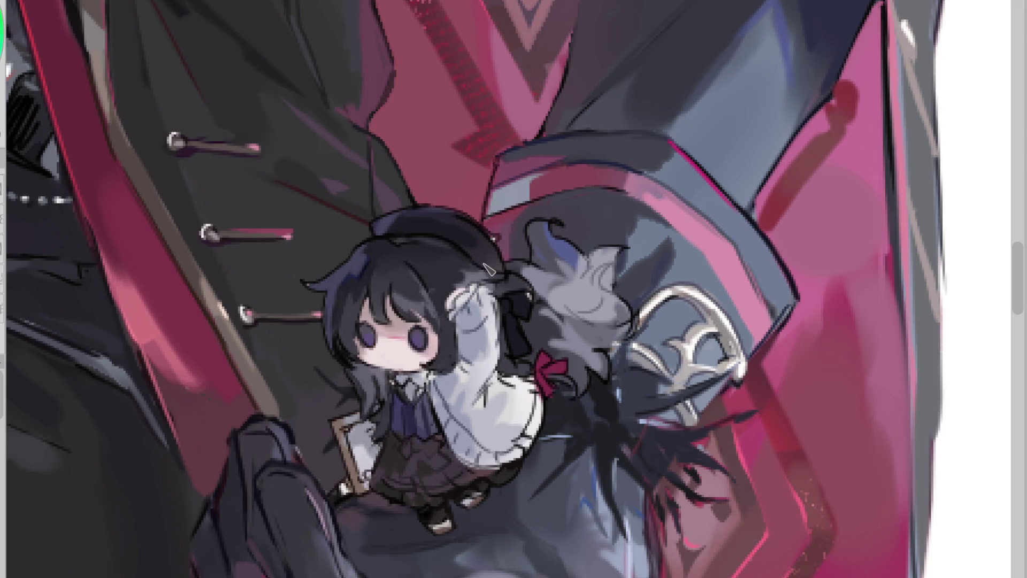
- Darken the beret's right edge and cover the pet's blue eye with grey
alt+click(478, 235)
drag(479, 216, 519, 274)
alt+click(550, 275)
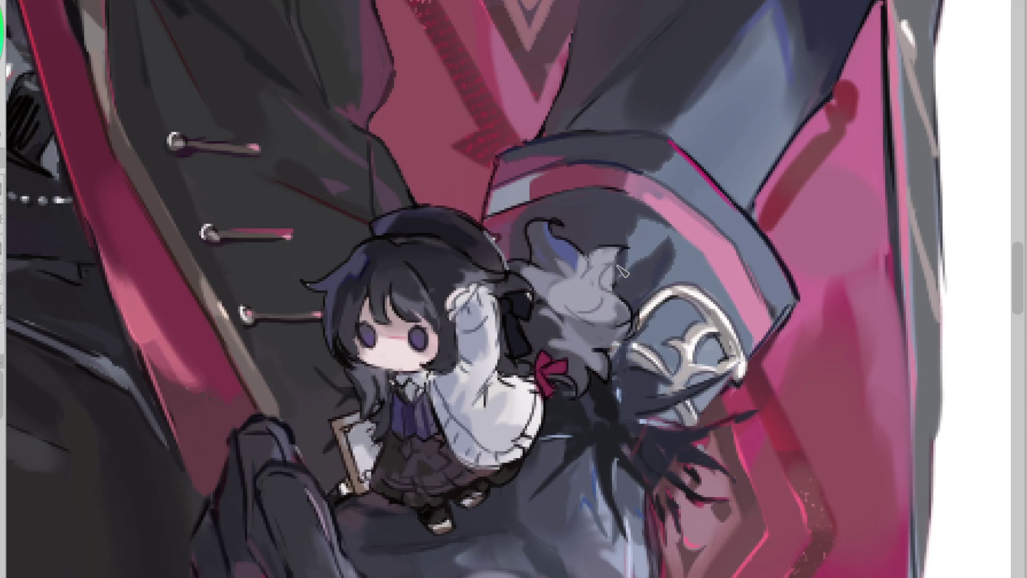
alt+click(572, 268)
mouse_move(566, 263)
mouse_down()
mouse_move(574, 270)
mouse_move(559, 270)
mouse_move(582, 295)
mouse_up()
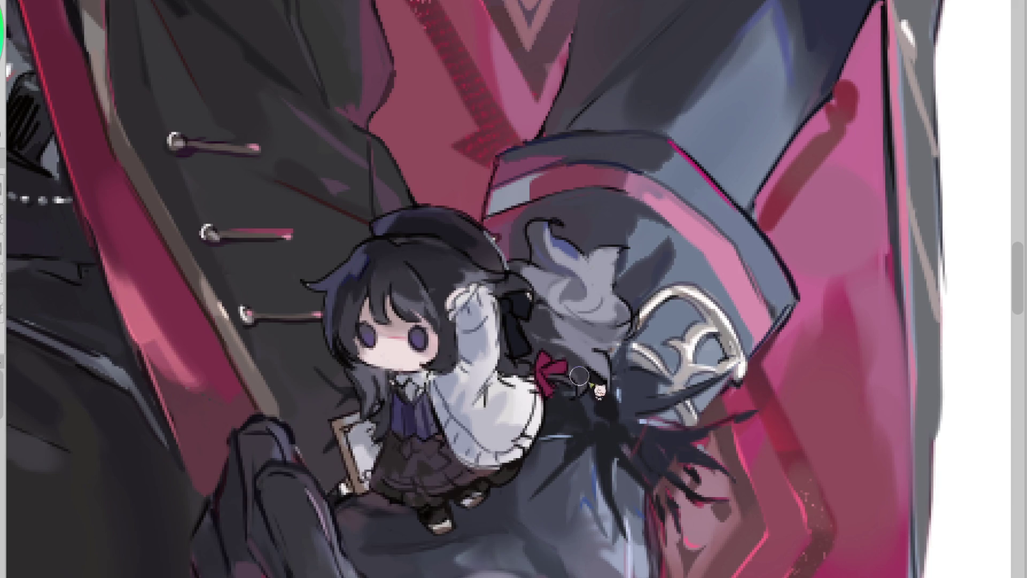
- Sample the pet's grey, undo a sleeve stroke, and paint the dark patch beside the hand navy
ctrl+click(617, 348)
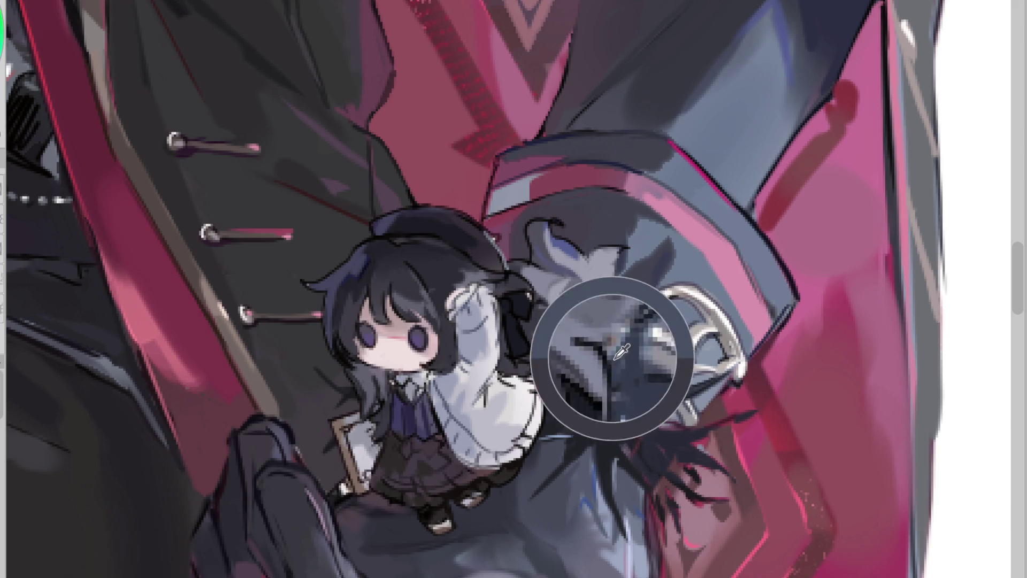
ctrl+click(626, 323)
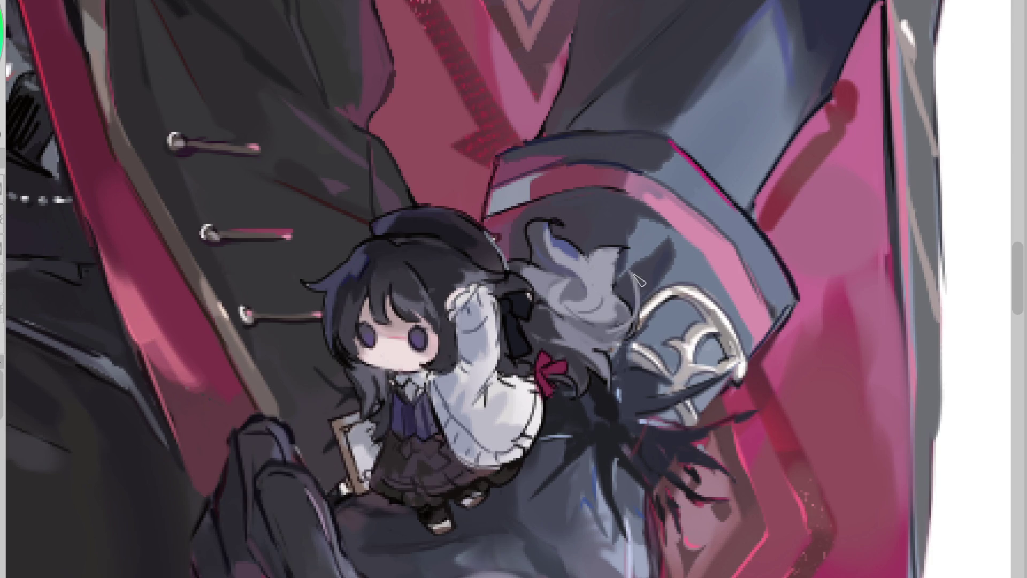
ctrl+click(626, 305)
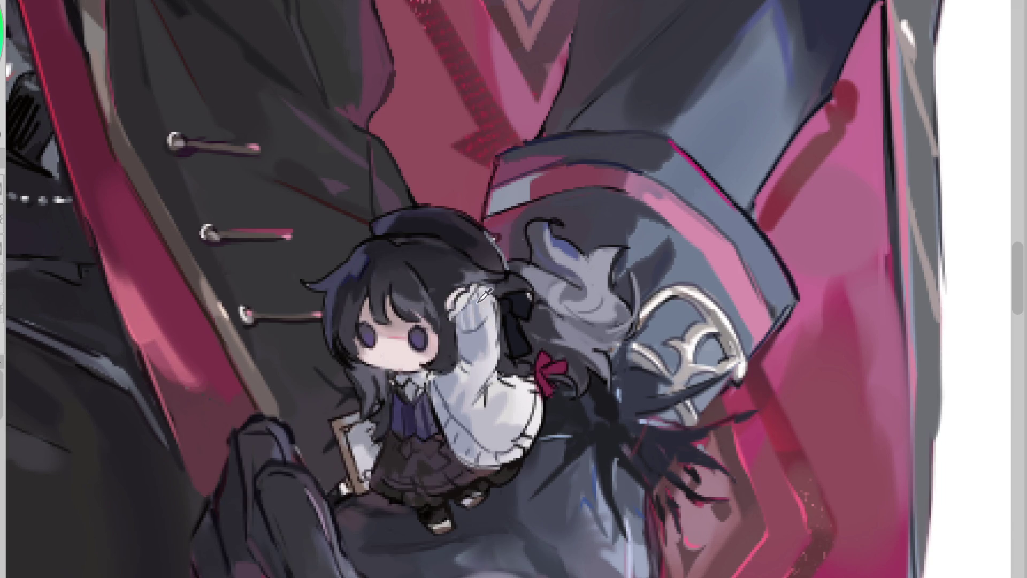
key(ctrl+z)
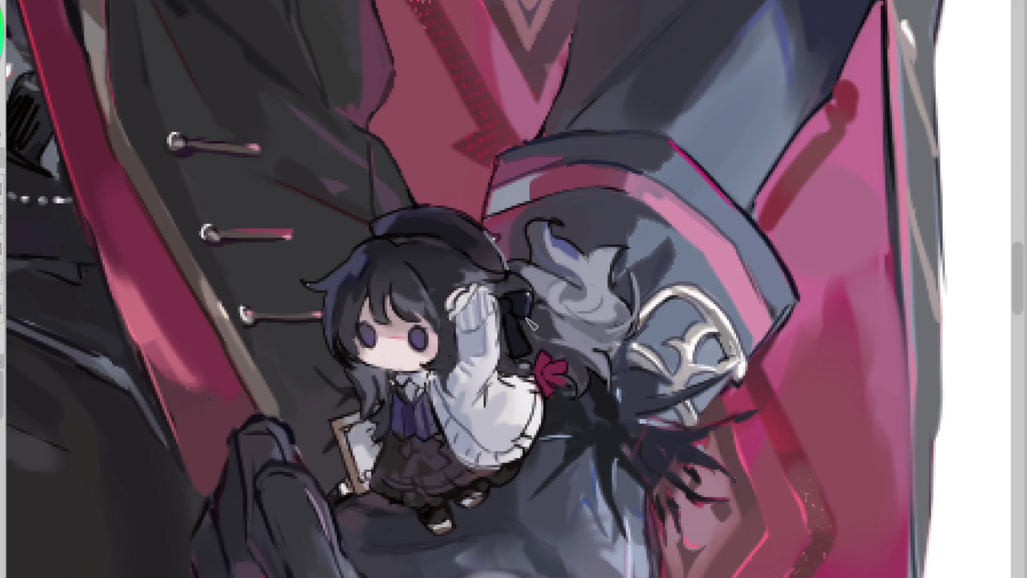
drag(518, 305, 522, 321)
alt+click(393, 337)
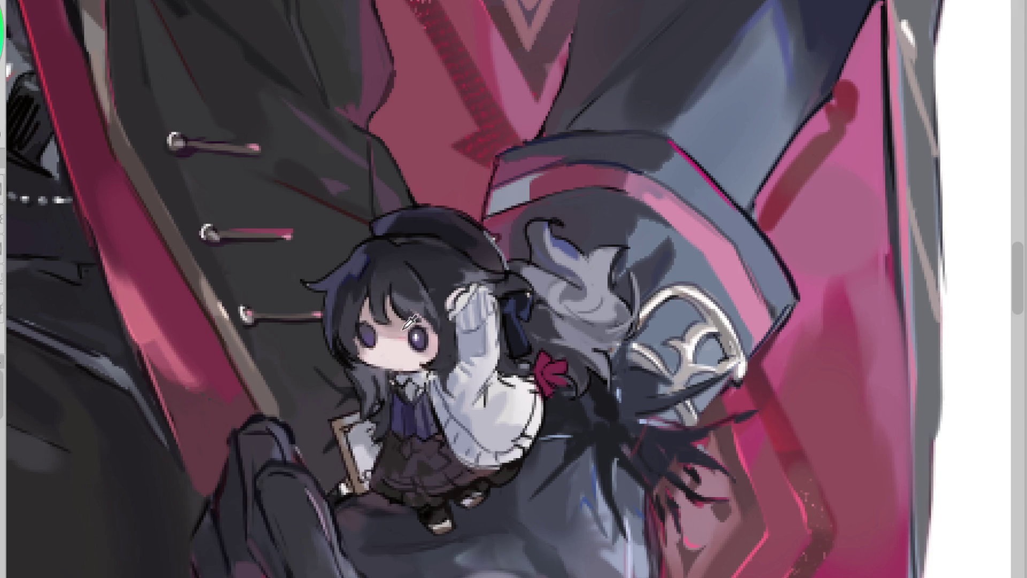
- Paint over the white hair clip with dark colour and dab a dark touch onto the hair
alt+click(368, 332)
drag(369, 330, 376, 341)
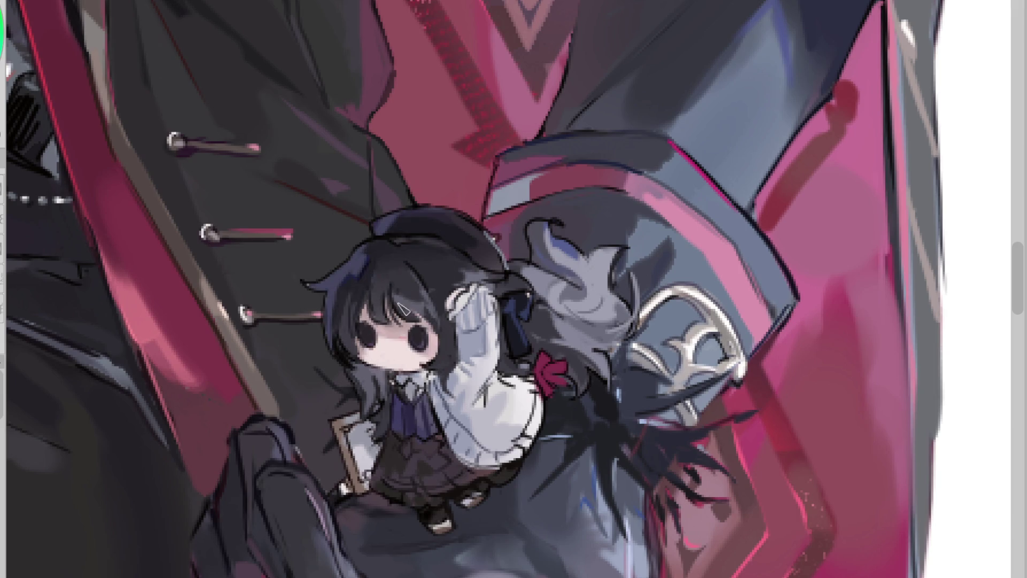
alt+click(398, 291)
alt+click(396, 294)
click(401, 262)
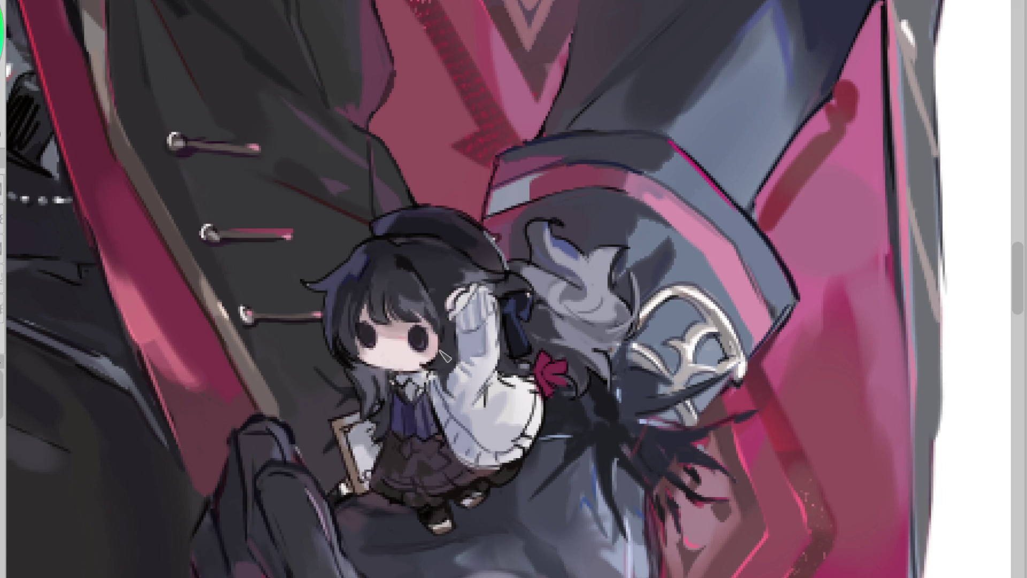
- Paint dark zigzag folds on the white sleeve and outline the skirt's lower-right edge
alt+click(449, 417)
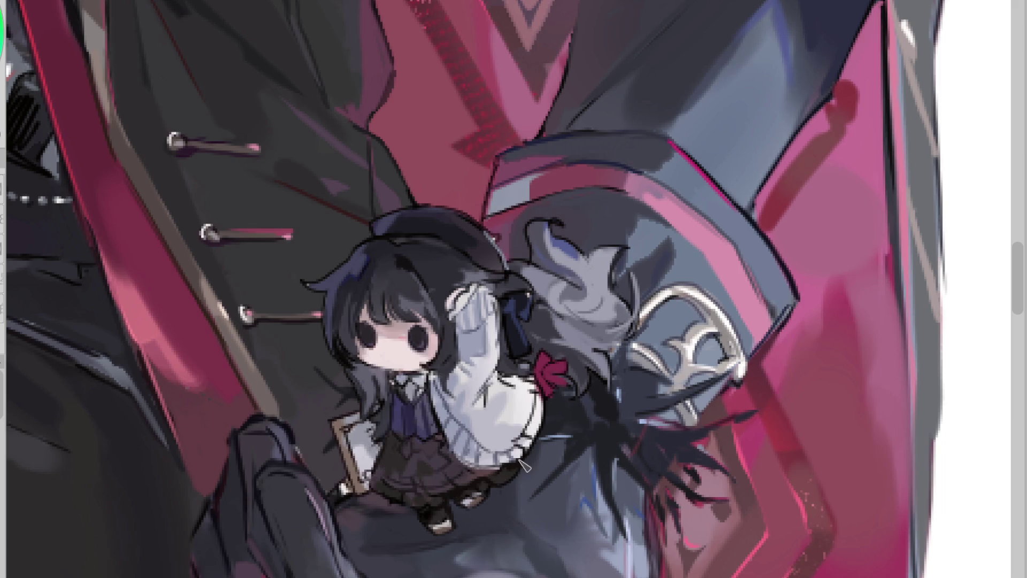
alt+click(500, 398)
alt+click(489, 398)
mouse_move(482, 396)
mouse_down()
mouse_move(497, 385)
mouse_move(492, 423)
mouse_move(539, 423)
mouse_move(526, 422)
mouse_up()
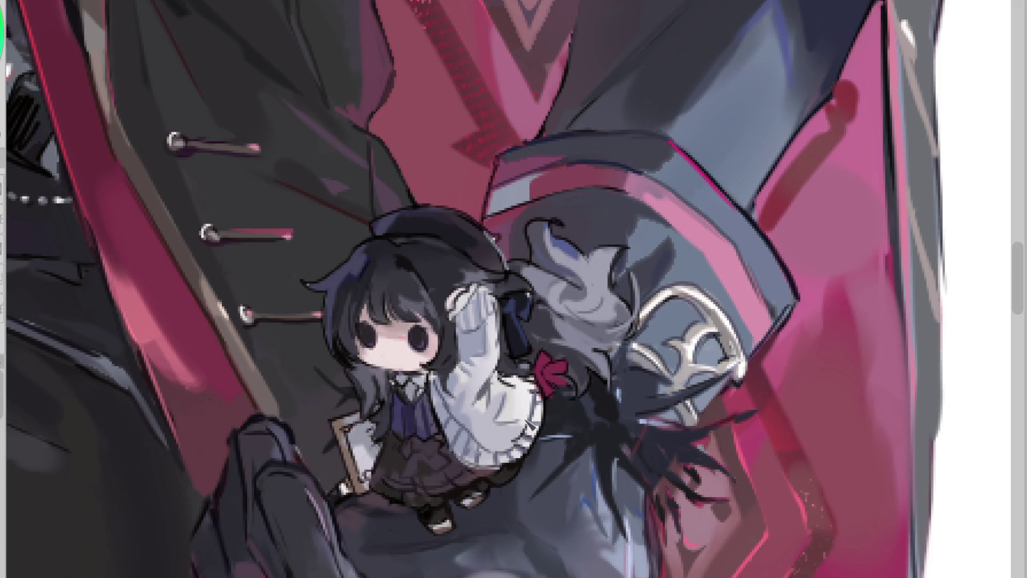
alt+click(480, 459)
drag(473, 479, 523, 473)
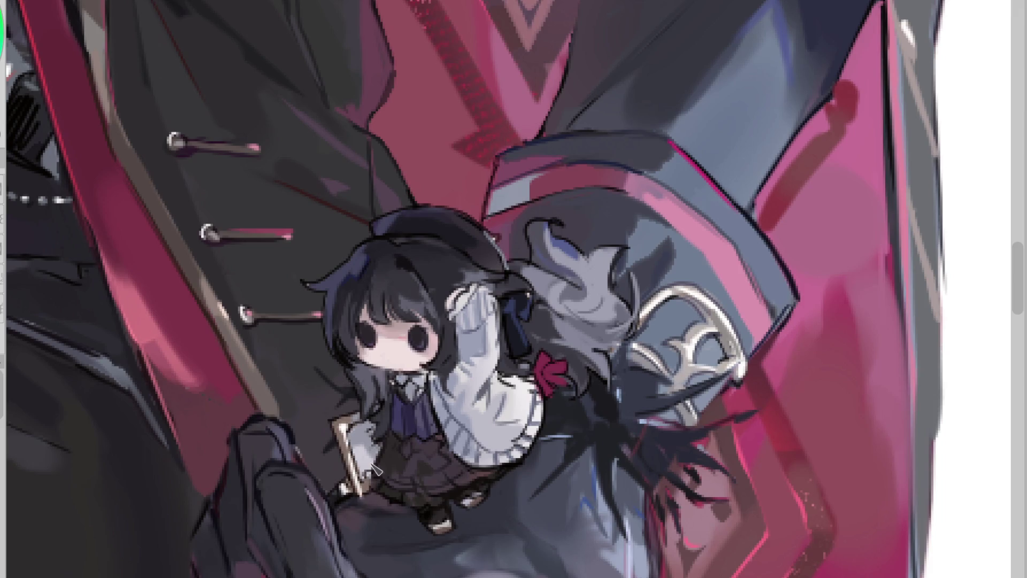
- Add light-grey strands across the girl's hair, discarding one extra curve
click(423, 336)
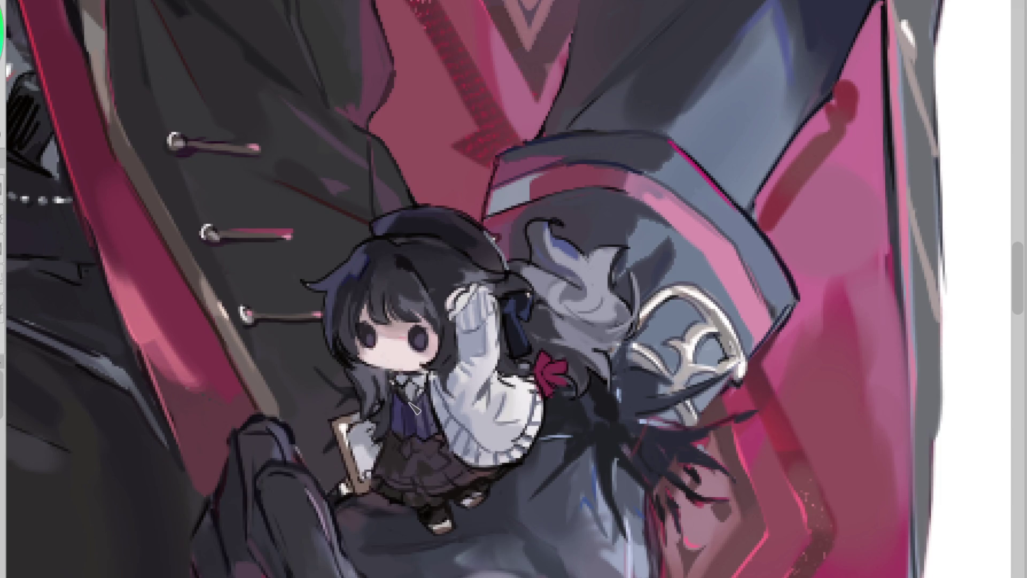
click(374, 298)
scroll(388, 308, down, 3)
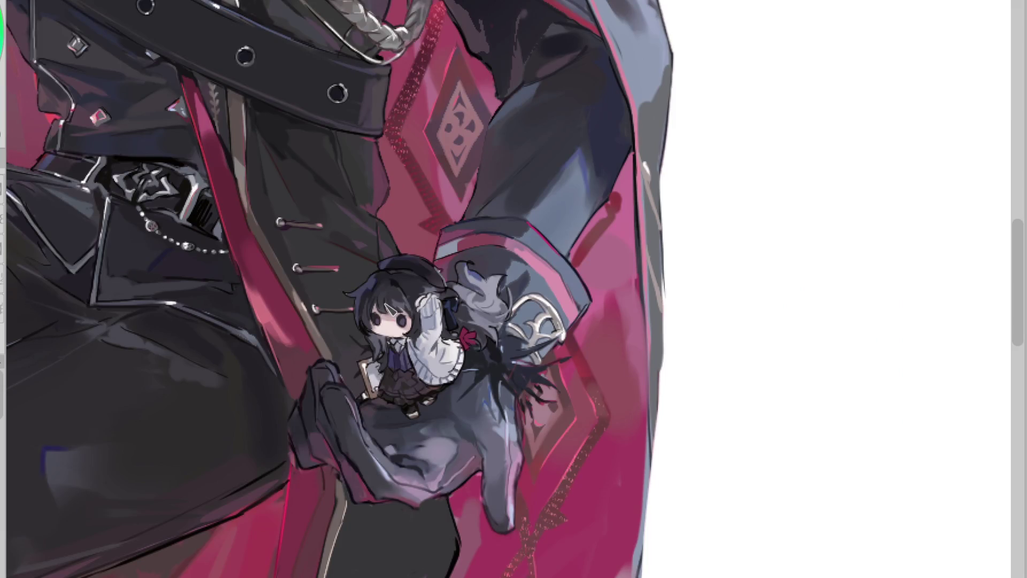
scroll(477, 303, up, 3)
click(446, 303)
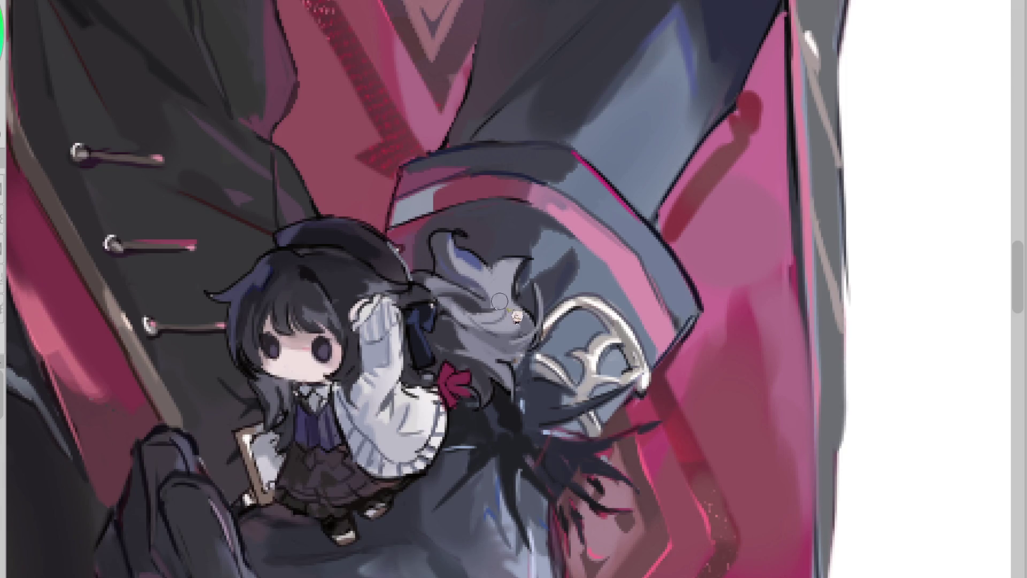
drag(512, 261, 545, 259)
drag(455, 244, 486, 230)
key(ctrl+z)
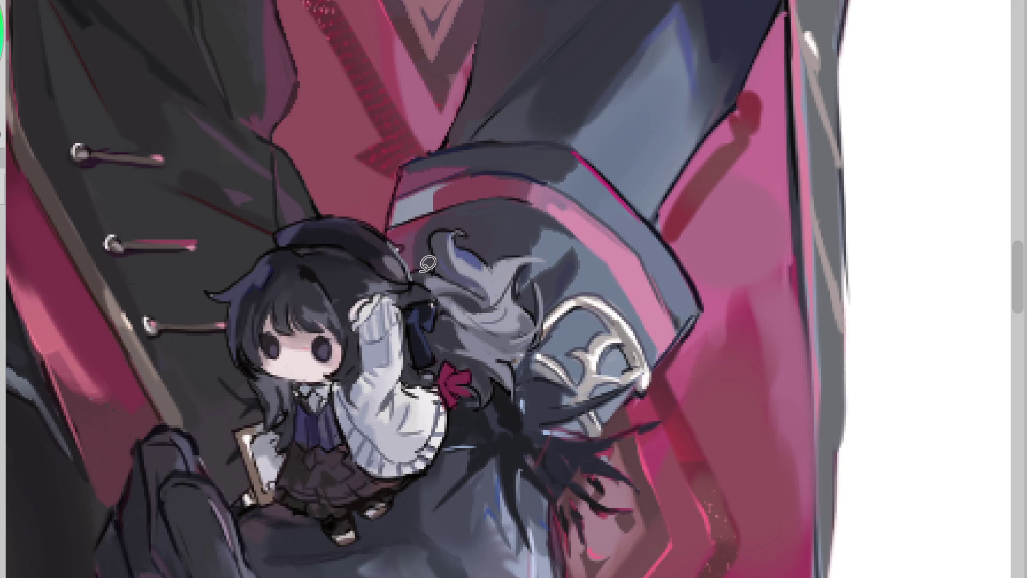
- Add a light-grey stroke along the hat edge and a small red sparkle beside the raised hand
drag(377, 277, 406, 241)
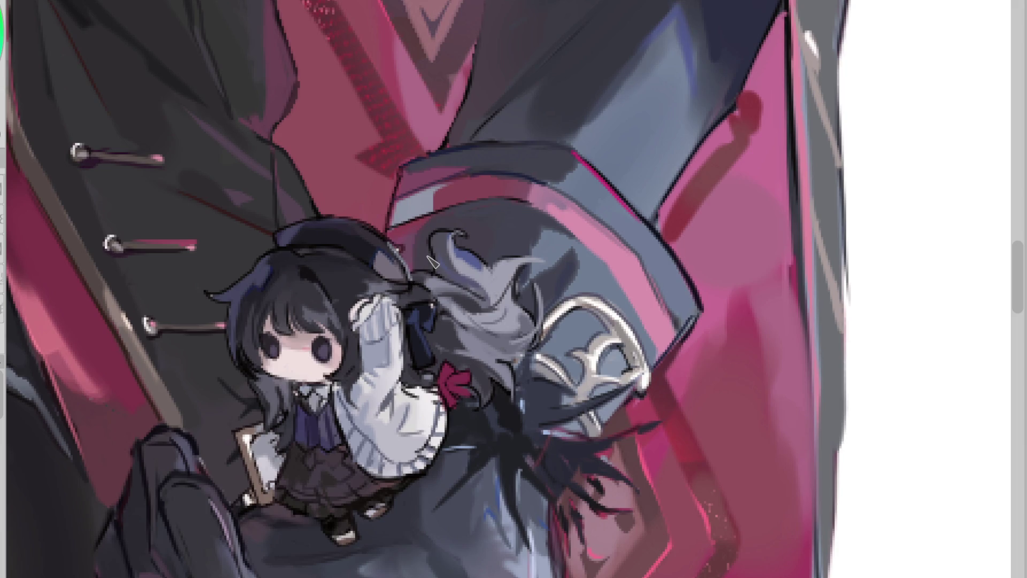
scroll(428, 257, down, 2)
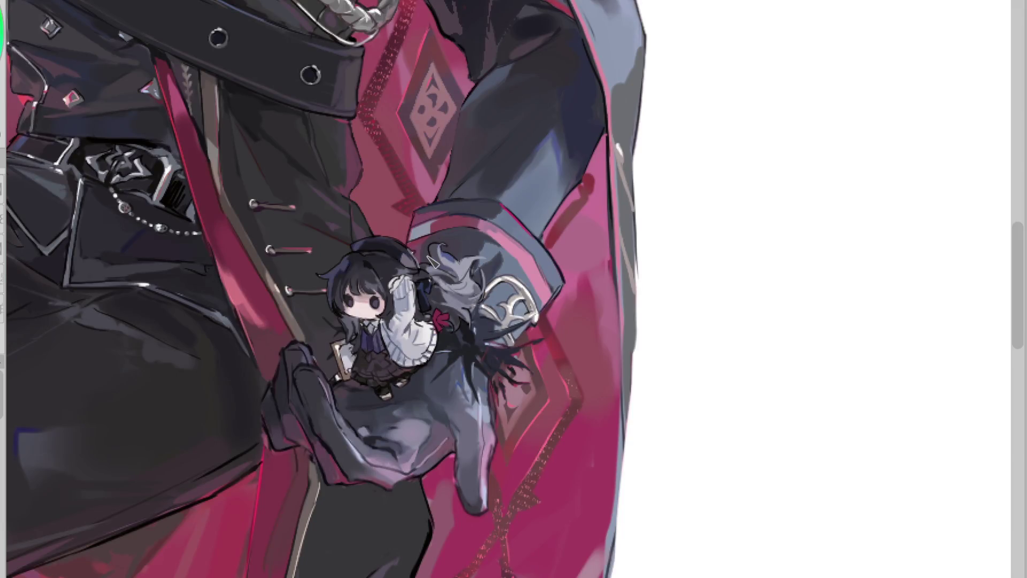
scroll(431, 261, up, 2)
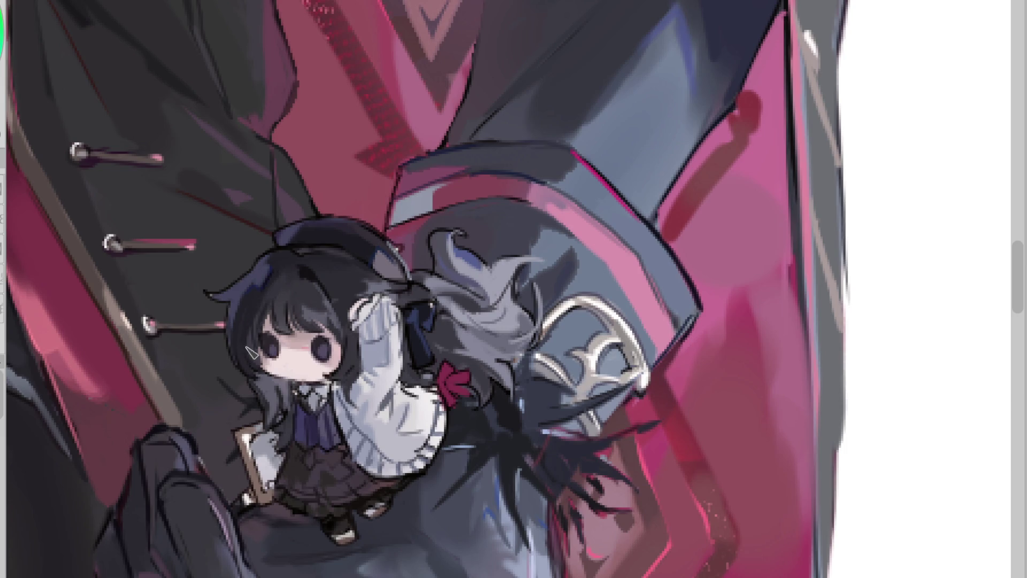
scroll(293, 281, down, 5)
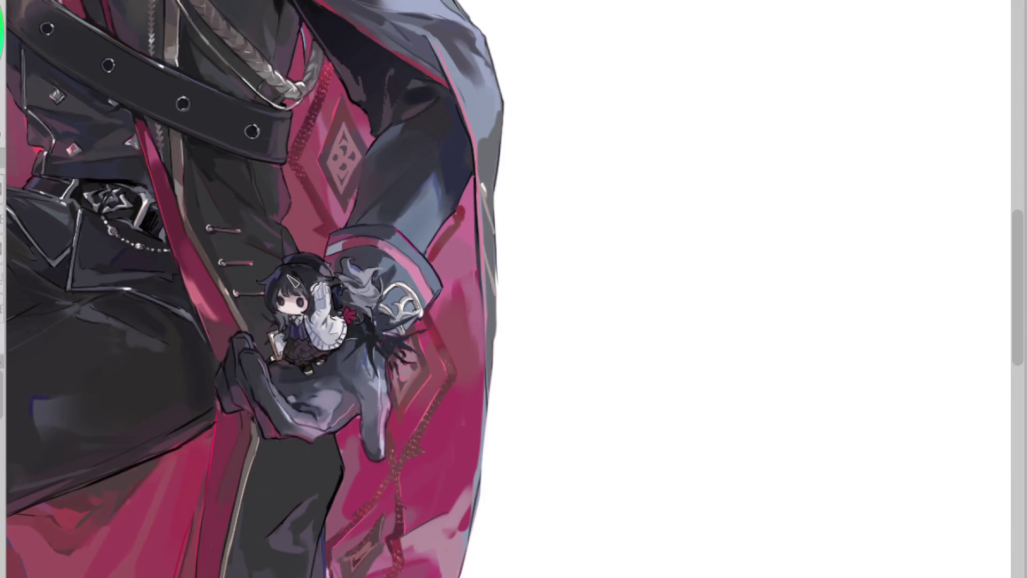
scroll(321, 275, up, 2)
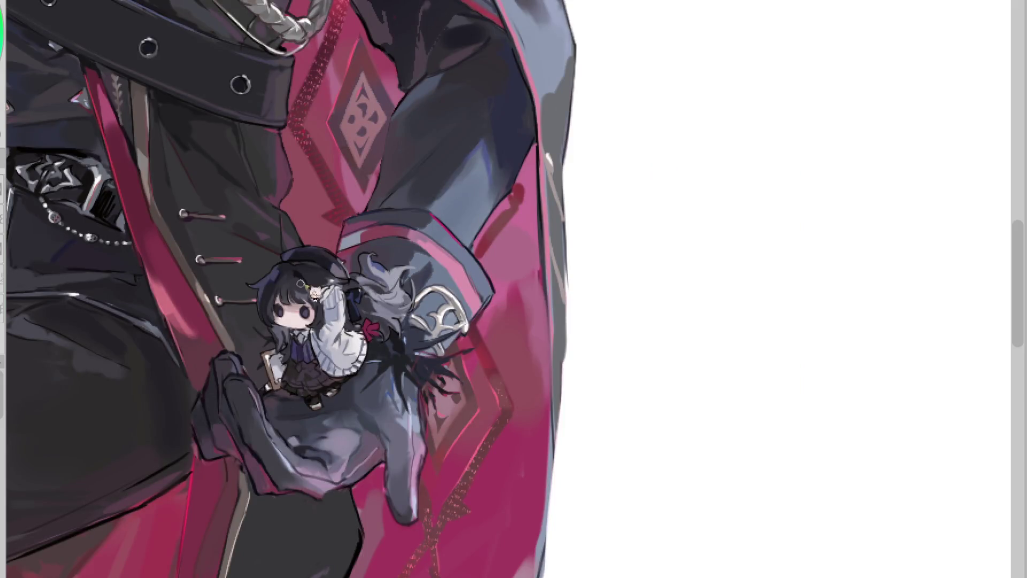
scroll(311, 281, up, 3)
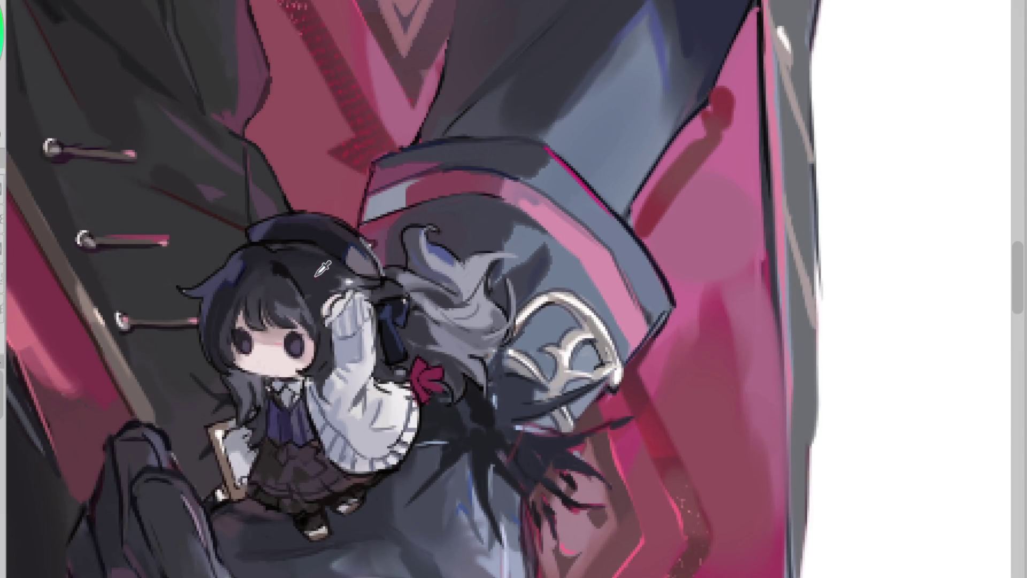
mouse_move(315, 276)
mouse_down()
mouse_move(327, 280)
mouse_move(292, 298)
mouse_up()
scroll(414, 297, down, 3)
- Highlight the chibi's frill edge with a thin light line, discarding a trial white beret outline
scroll(369, 272, up, 3)
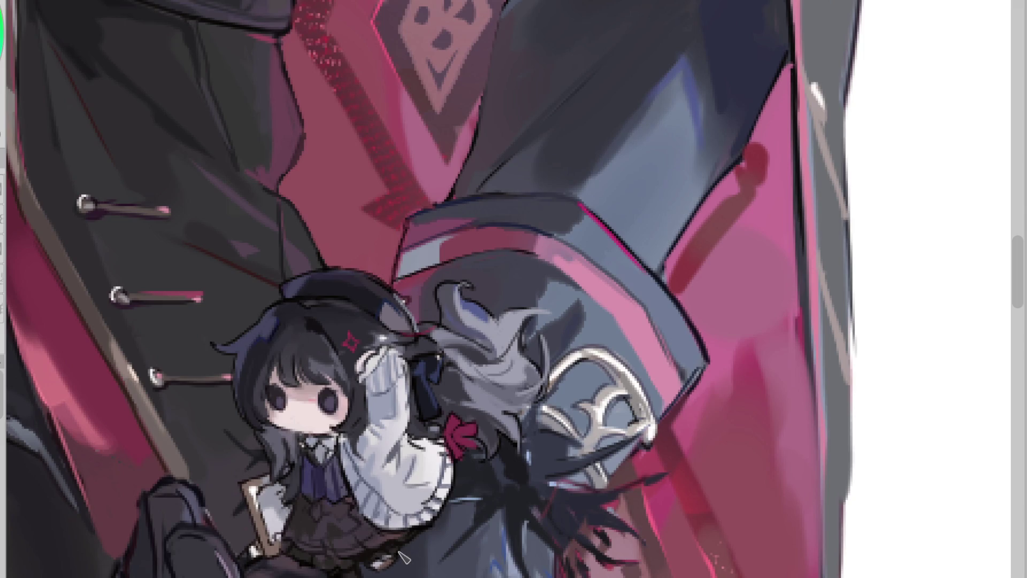
drag(390, 566, 451, 500)
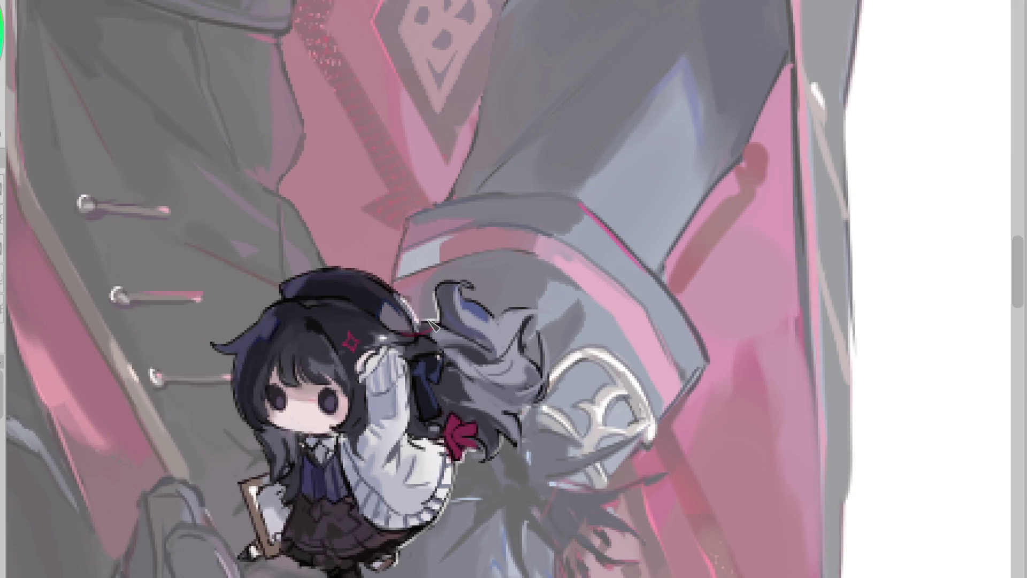
drag(405, 304, 317, 286)
key(ctrl+z)
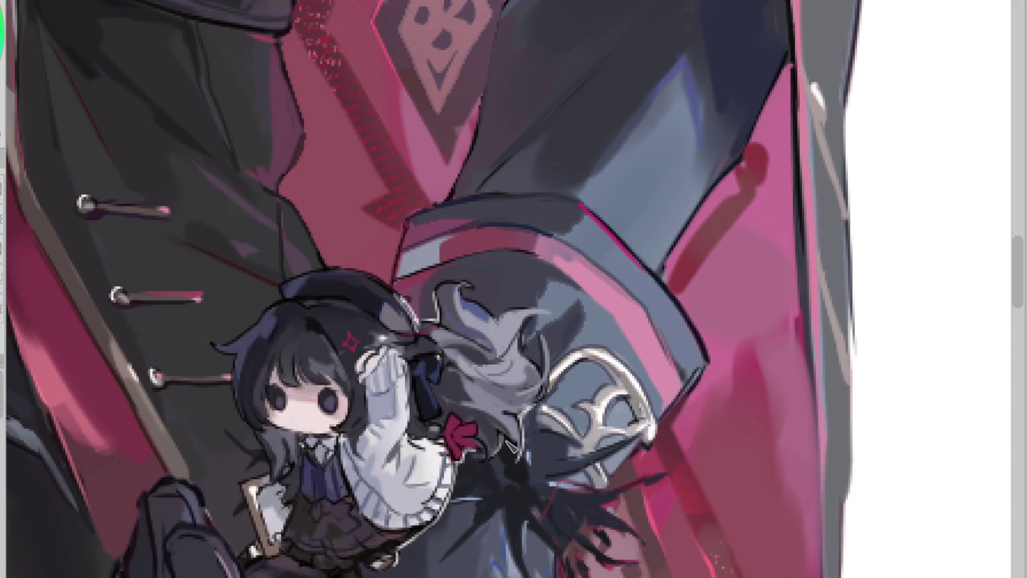
- Paint light hair strands below the grey hair, then reset and mirror the view to check
mouse_move(514, 436)
mouse_down()
mouse_move(506, 468)
mouse_move(481, 460)
mouse_up()
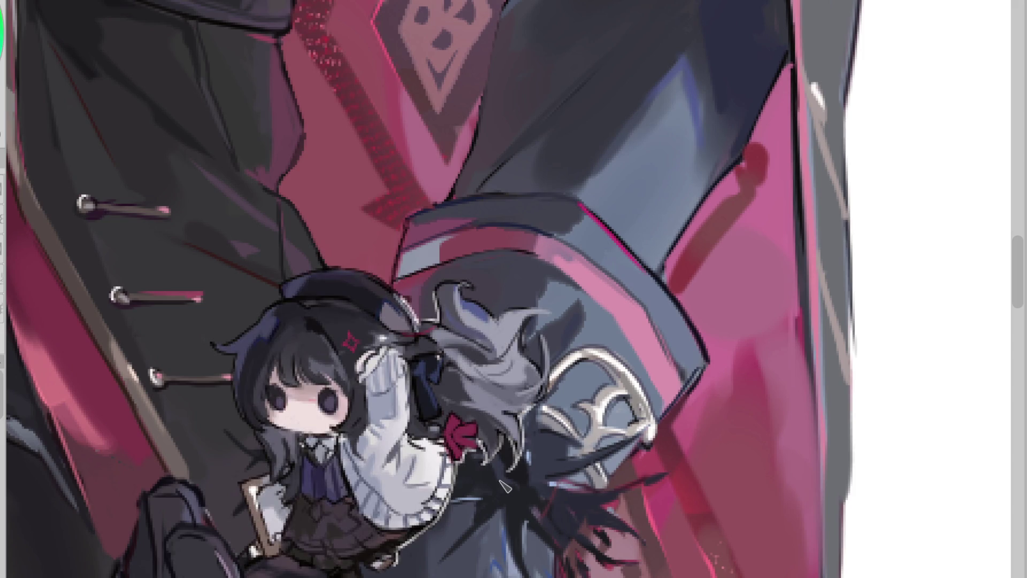
key(ctrl+0)
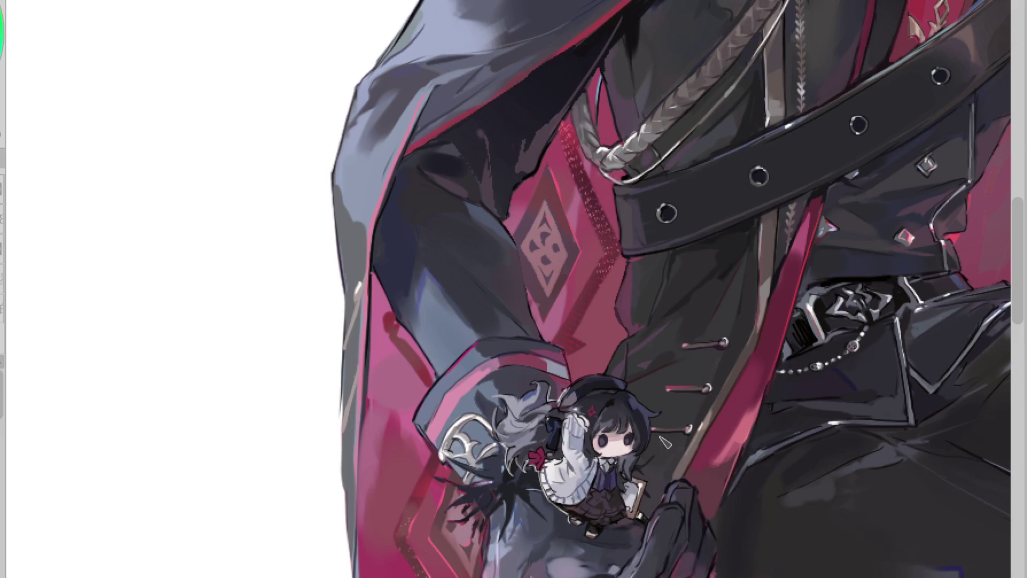
key(m)
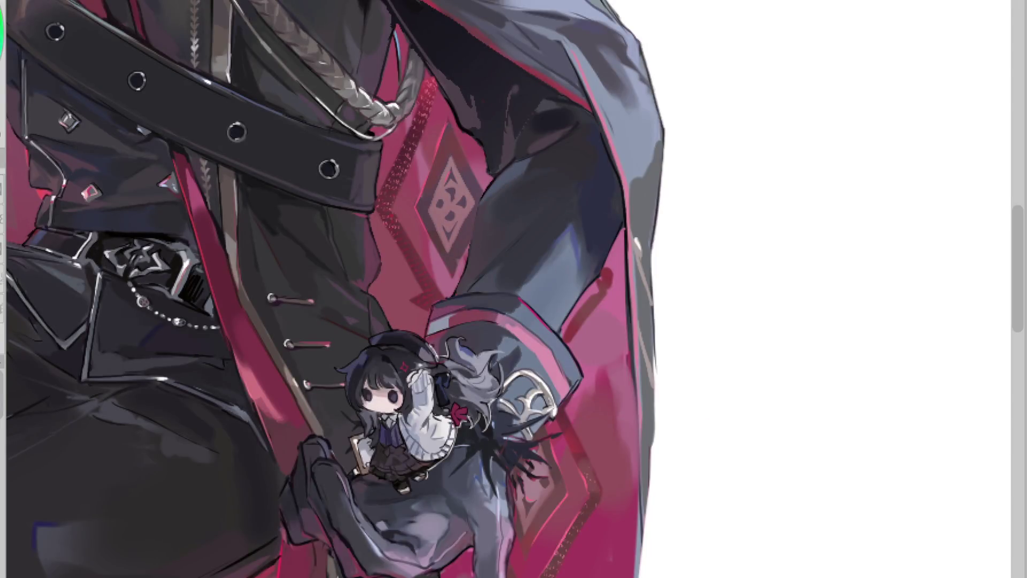
scroll(483, 448, down, 1)
scroll(487, 449, up, 2)
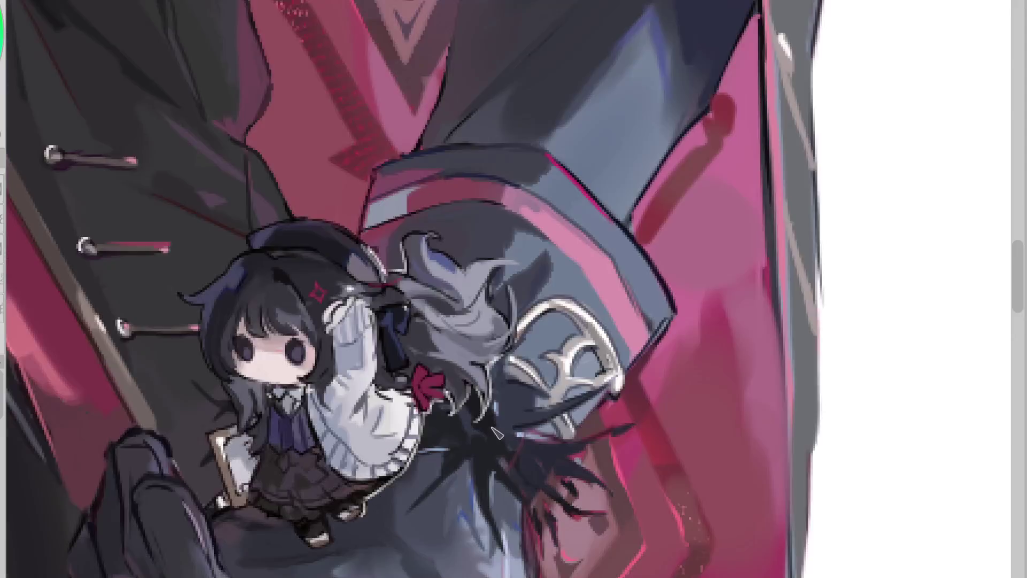
scroll(489, 395, up, 3)
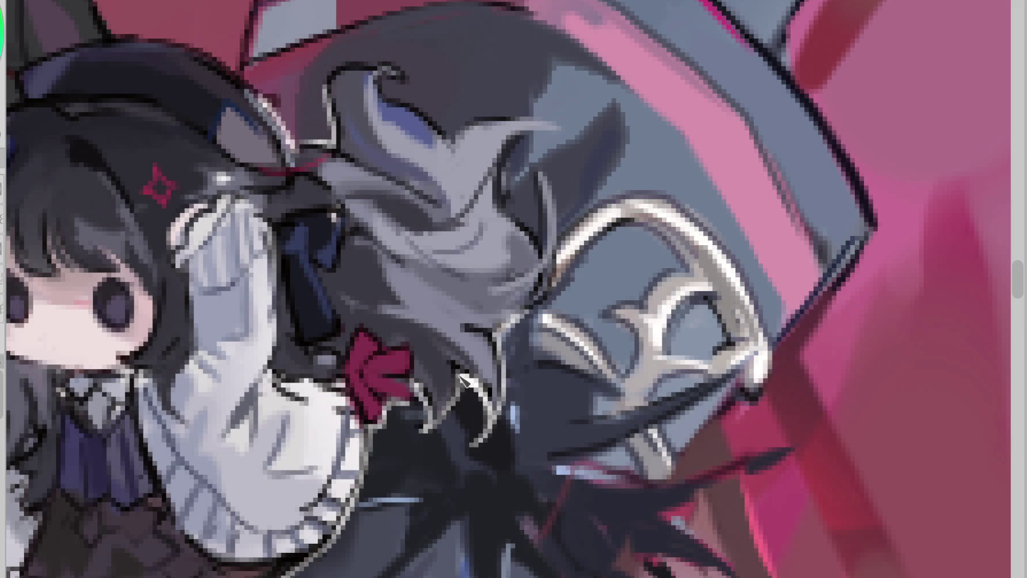
scroll(532, 394, down, 2)
scroll(532, 395, down, 3)
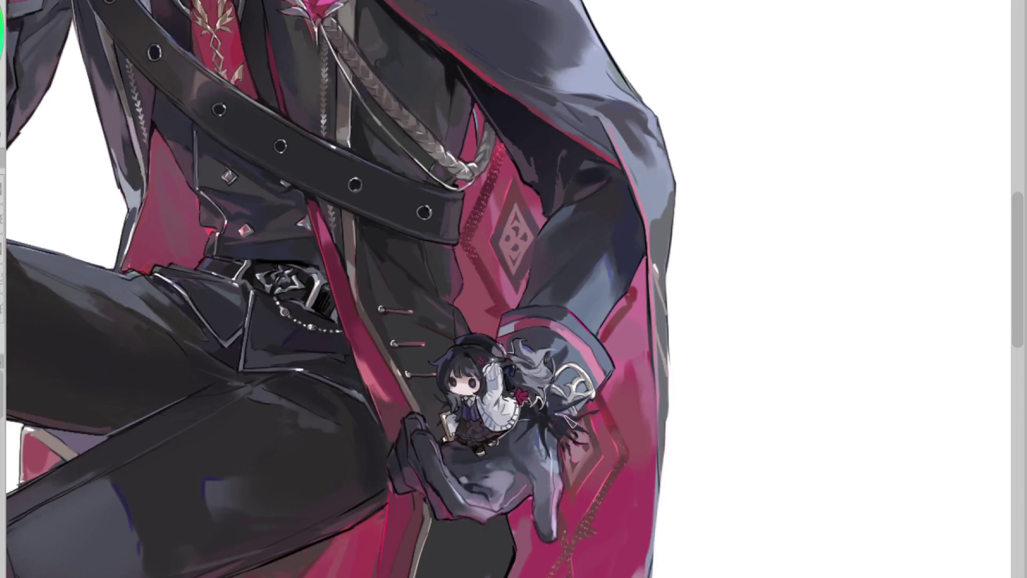
- Trace white outlines around the grey hair and sleeve cuff, then pink along the hair's right edge
scroll(551, 364, up, 4)
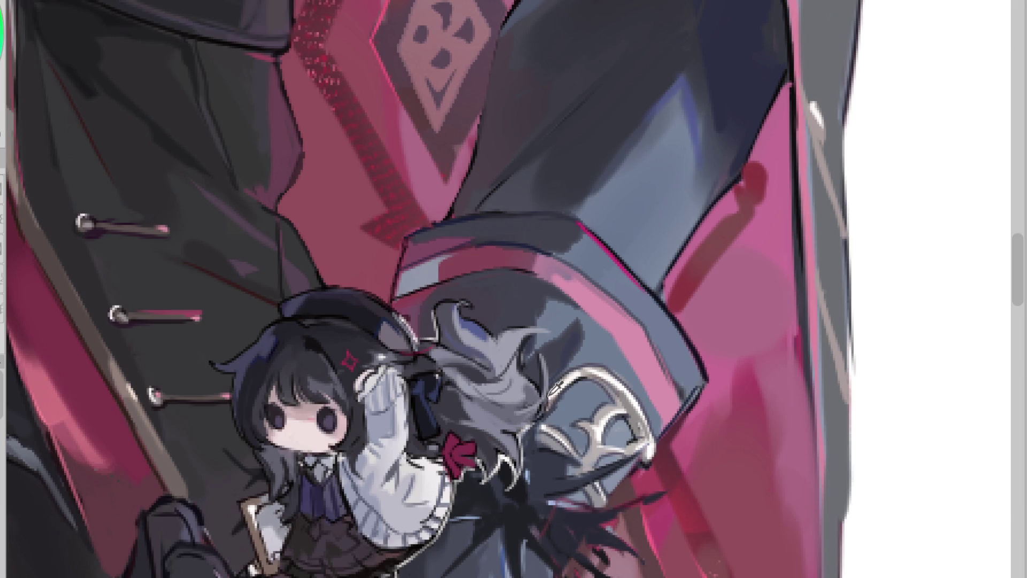
mouse_move(543, 360)
mouse_down()
mouse_move(543, 395)
mouse_move(522, 359)
mouse_move(530, 337)
mouse_move(498, 340)
mouse_move(463, 302)
mouse_move(436, 304)
mouse_move(434, 321)
mouse_move(415, 332)
mouse_move(377, 292)
mouse_move(292, 296)
mouse_up()
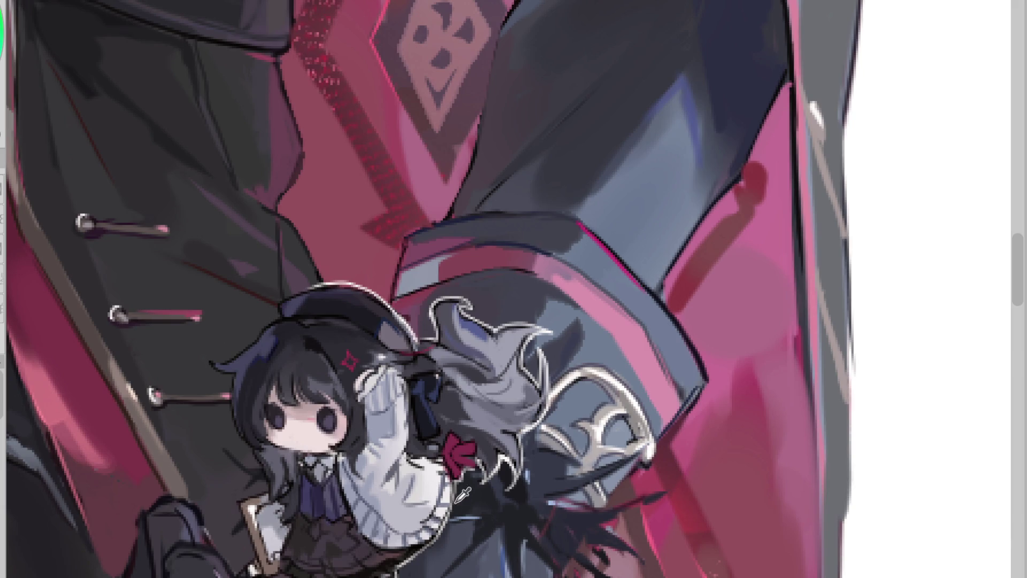
drag(459, 500, 400, 568)
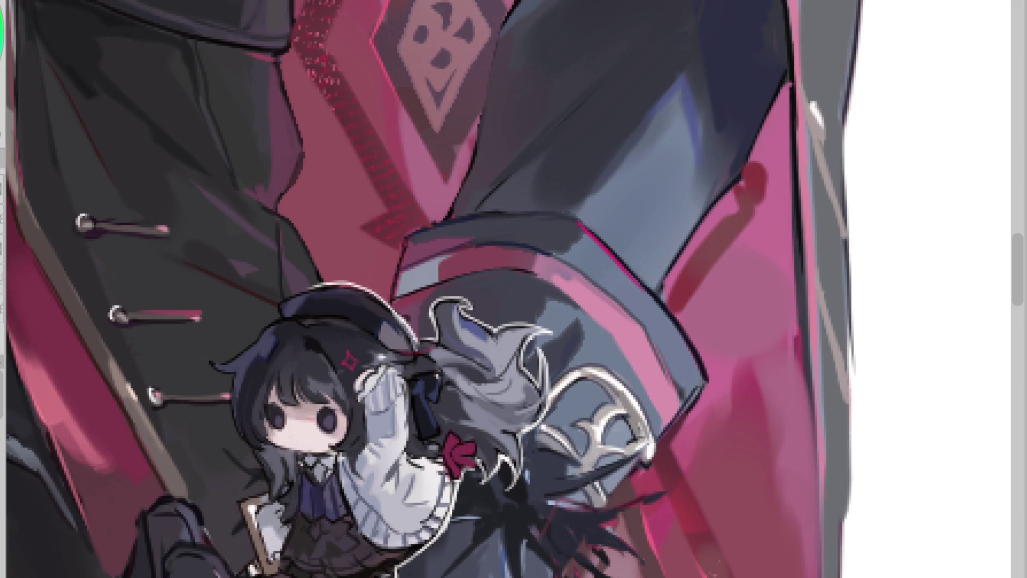
scroll(629, 192, down, 3)
key(h)
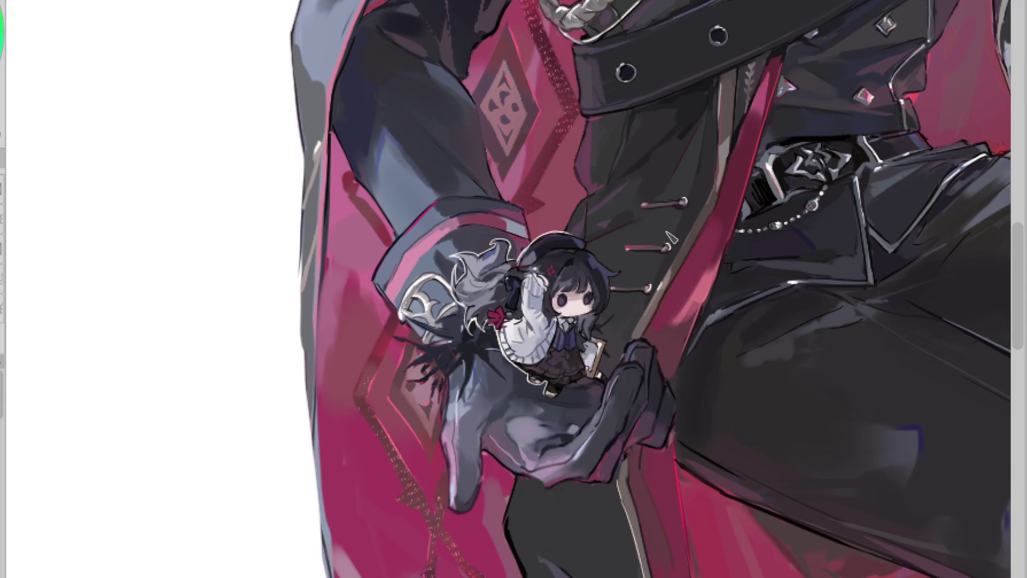
scroll(615, 277, up, 3)
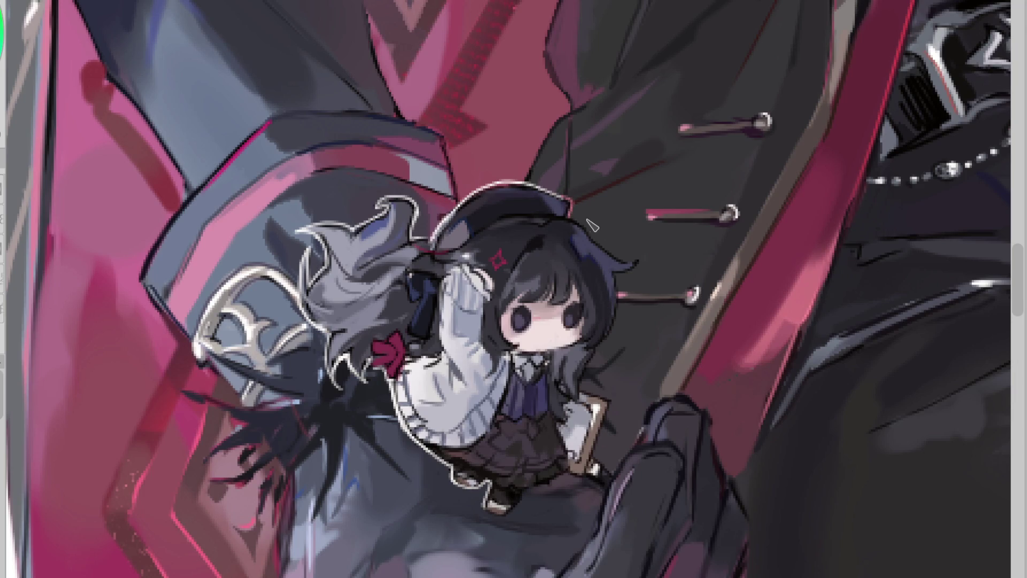
mouse_move(609, 241)
mouse_down()
mouse_move(639, 263)
mouse_move(583, 391)
mouse_move(613, 417)
mouse_move(596, 466)
mouse_move(616, 478)
mouse_move(529, 493)
mouse_move(521, 519)
mouse_move(508, 521)
mouse_move(544, 490)
mouse_up()
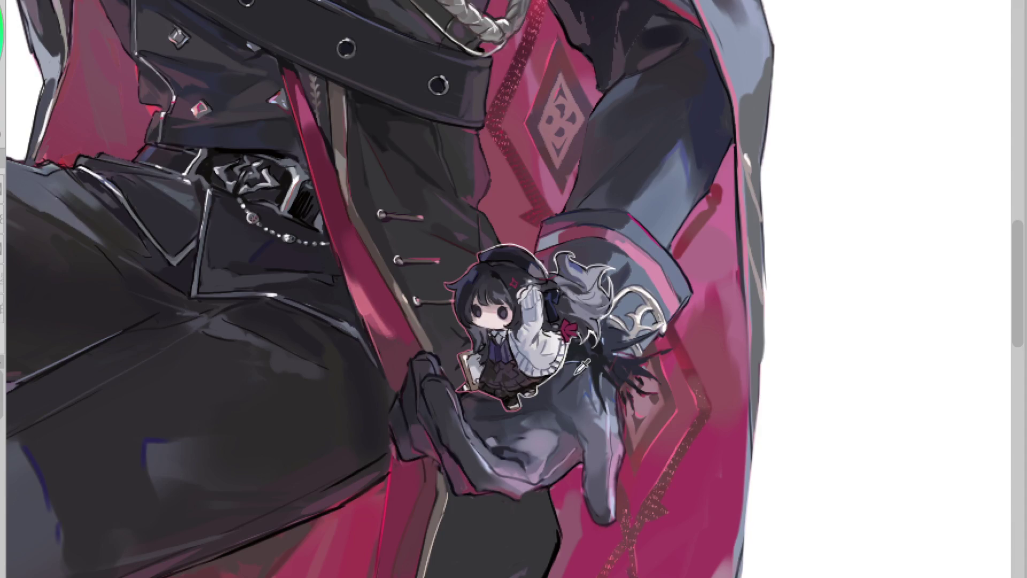
- Repaint the light-blue sweat drop beside the chibi's face larger, with a red outline
scroll(576, 335, up, 4)
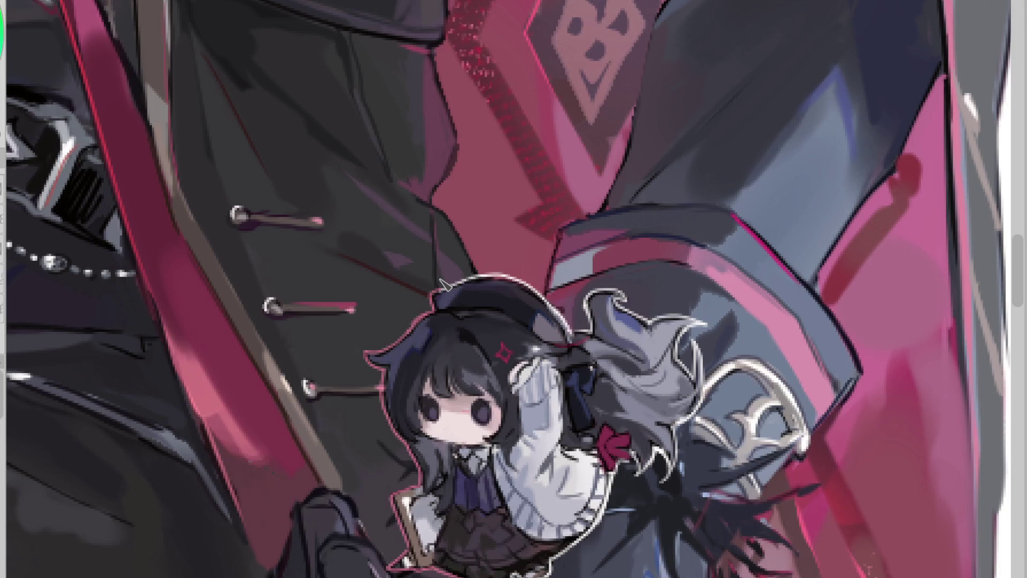
mouse_move(393, 298)
mouse_down()
mouse_move(375, 296)
mouse_move(360, 325)
mouse_up()
key(ctrl+z)
key(ctrl+z)
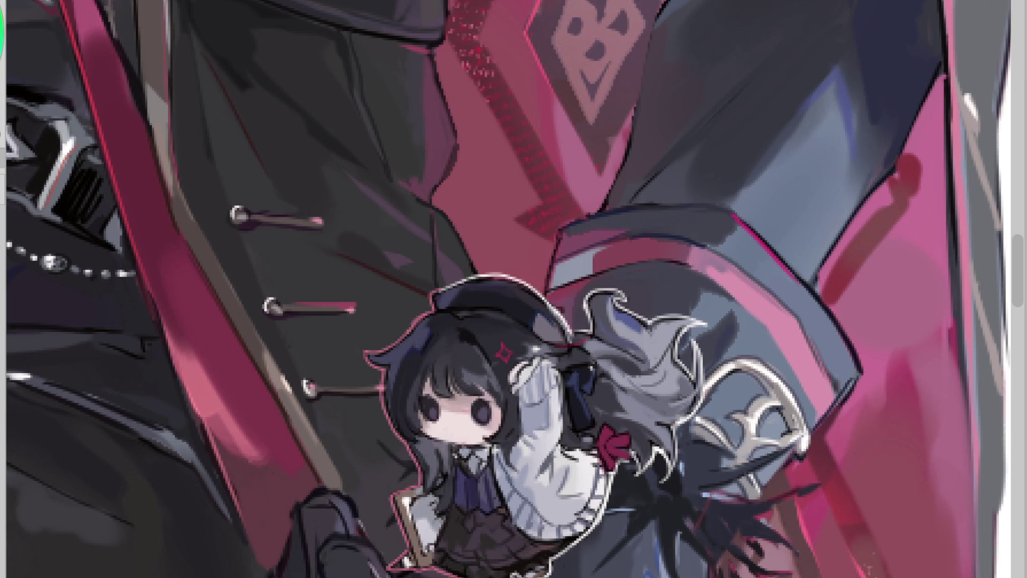
drag(374, 425, 355, 435)
drag(369, 382, 345, 386)
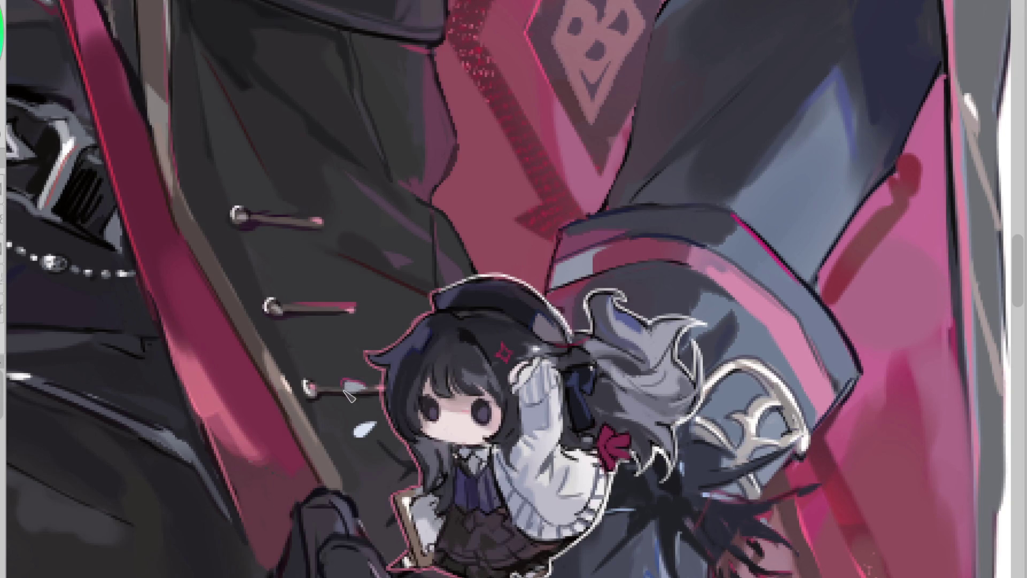
mouse_move(347, 394)
mouse_down()
mouse_move(374, 420)
mouse_move(355, 436)
mouse_move(383, 425)
mouse_move(352, 432)
mouse_up()
scroll(386, 413, down, 2)
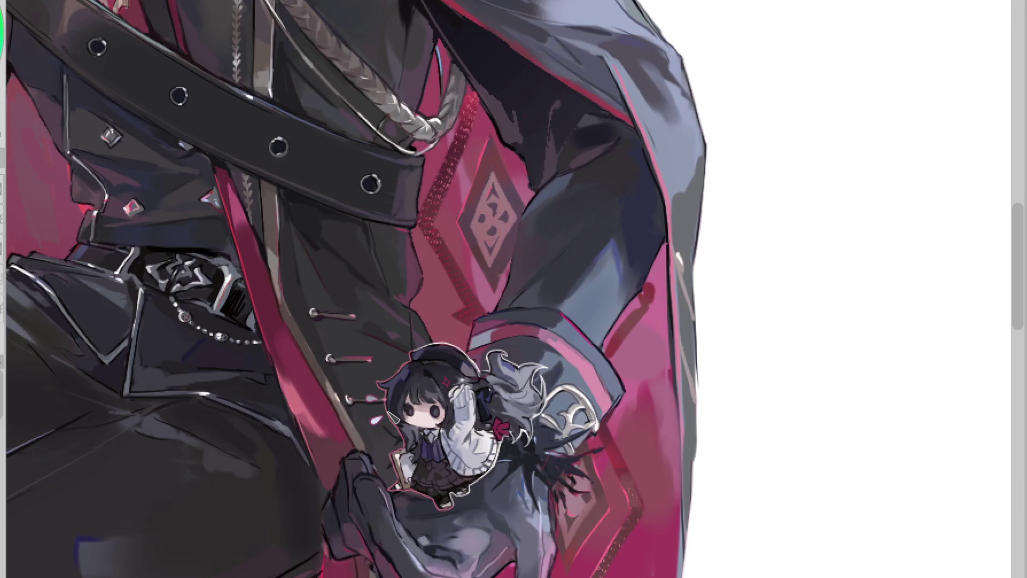
scroll(386, 405, down, 1)
scroll(466, 452, up, 1)
scroll(465, 454, up, 2)
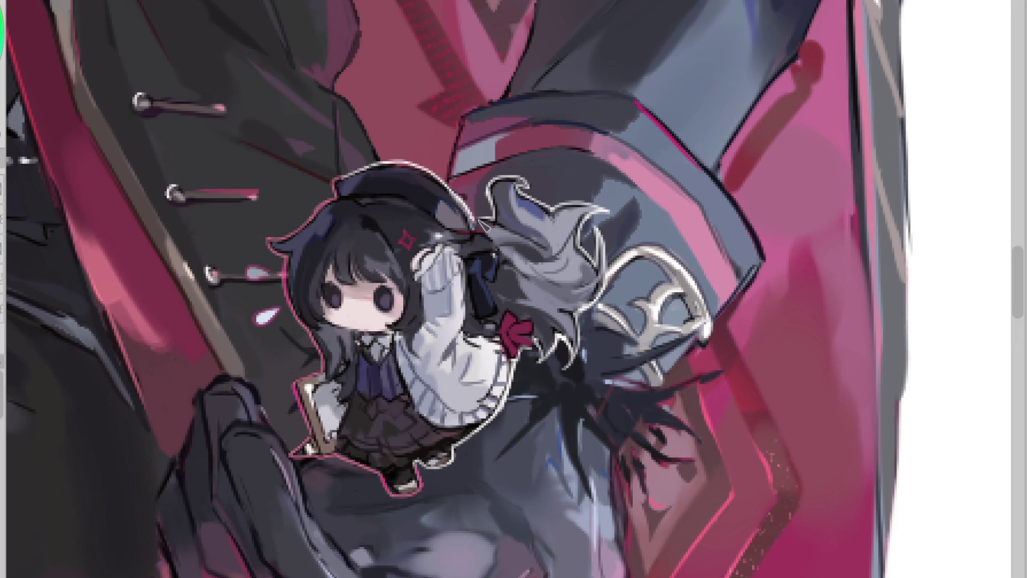
- Stroke a pink edge along the chibi's sweater
drag(514, 366, 507, 398)
scroll(316, 208, down, 3)
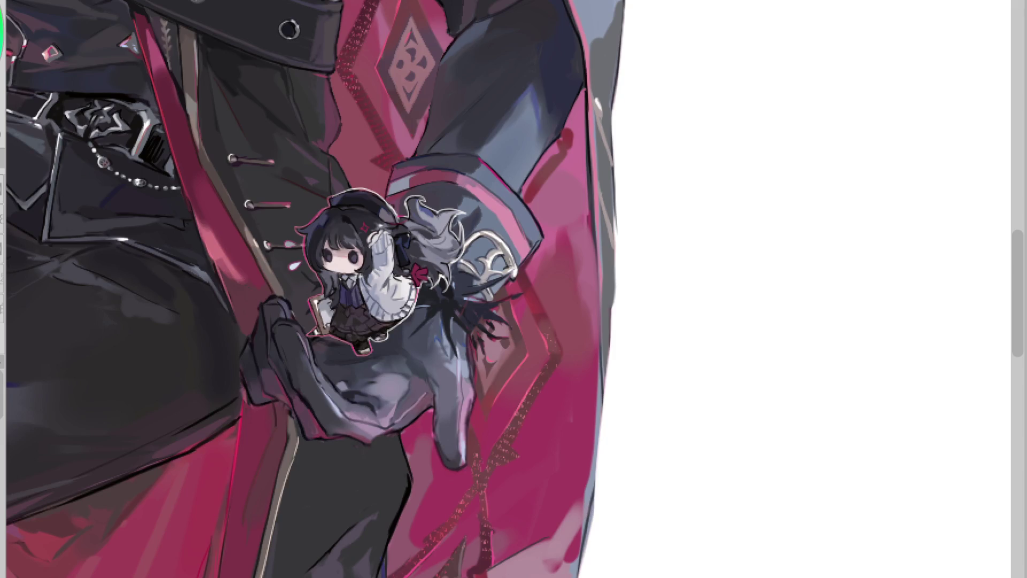
scroll(299, 241, up, 6)
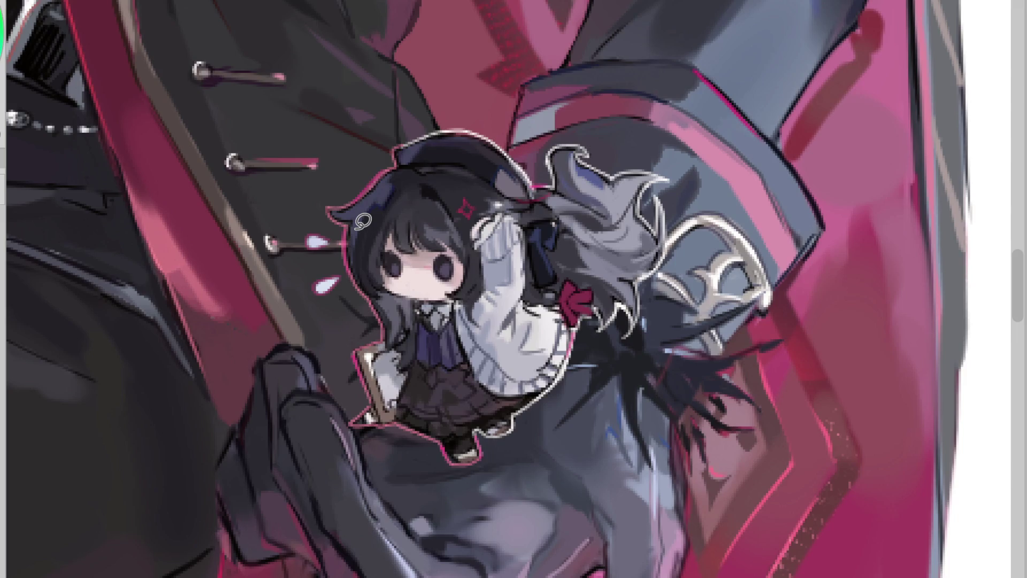
scroll(362, 220, down, 3)
scroll(362, 221, down, 10)
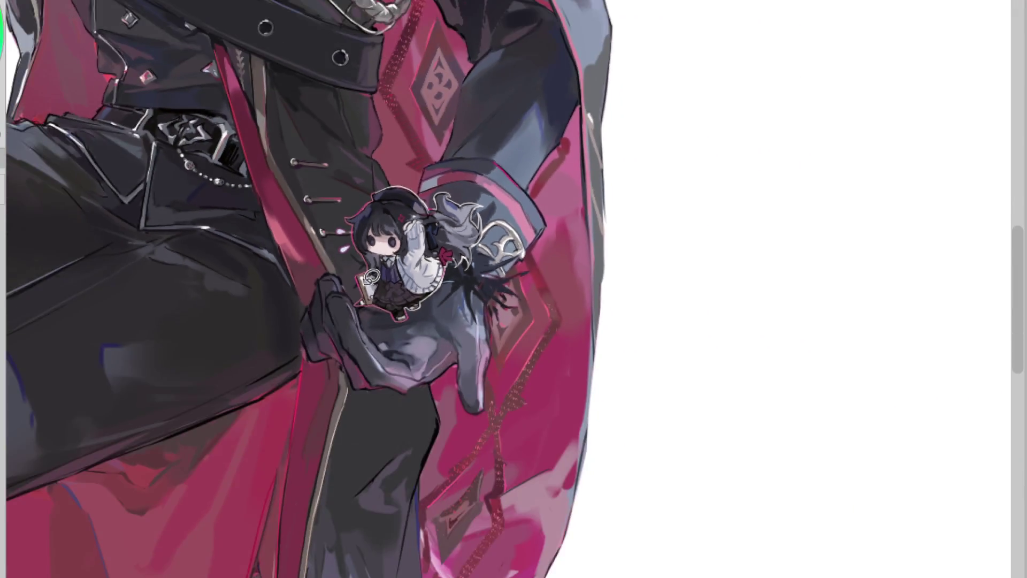
scroll(46, 228, up, 2)
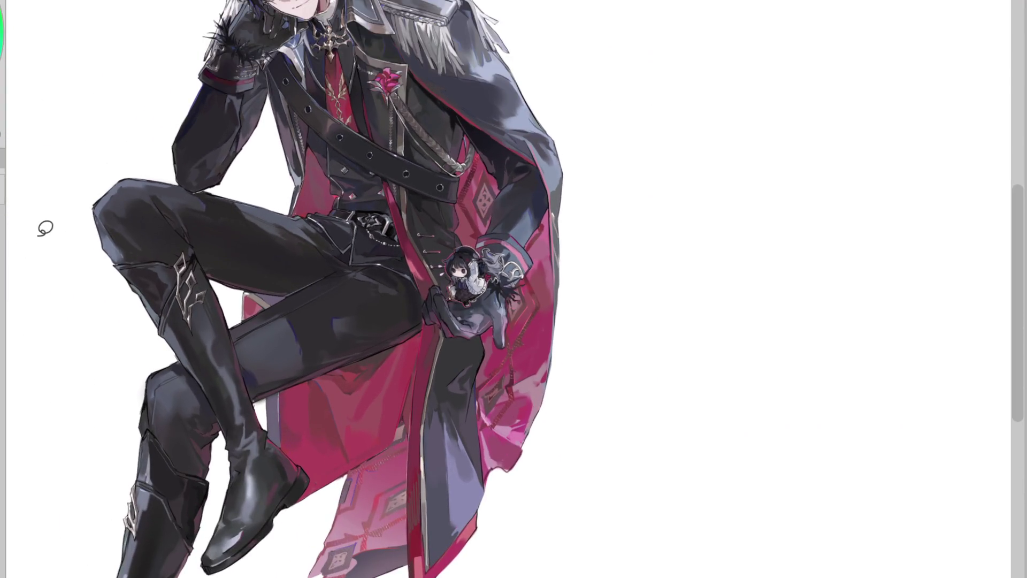
- Free-transform the chibi girl a few pixels down and right within the gloved hand
scroll(285, 228, up, 1)
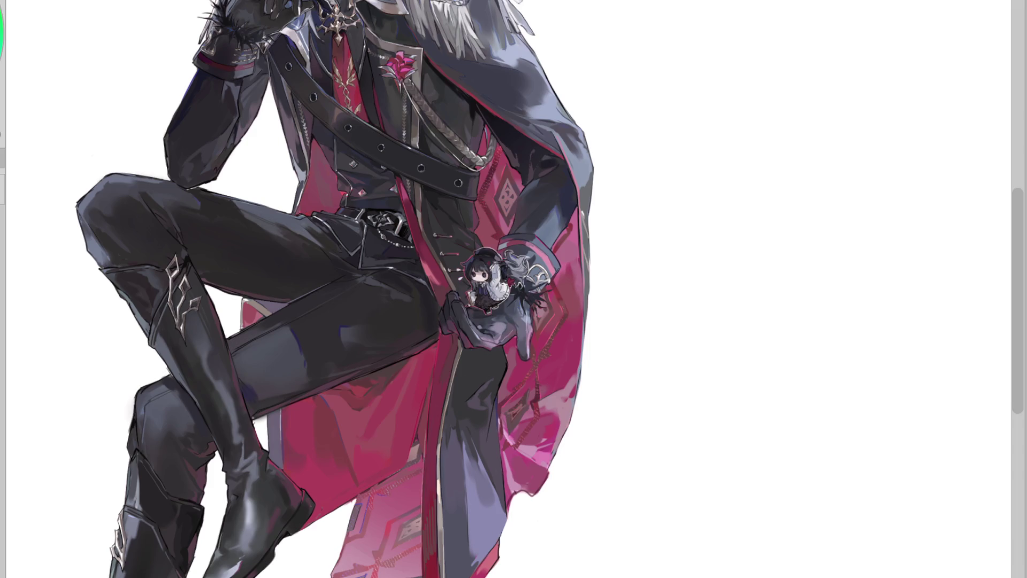
key(ctrl+t)
drag(502, 294, 505, 303)
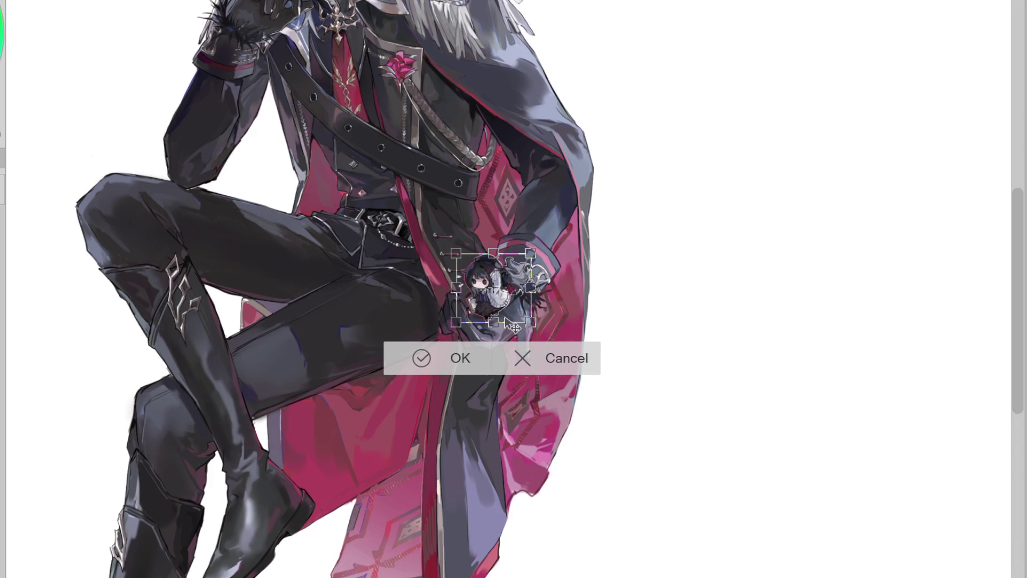
click(422, 357)
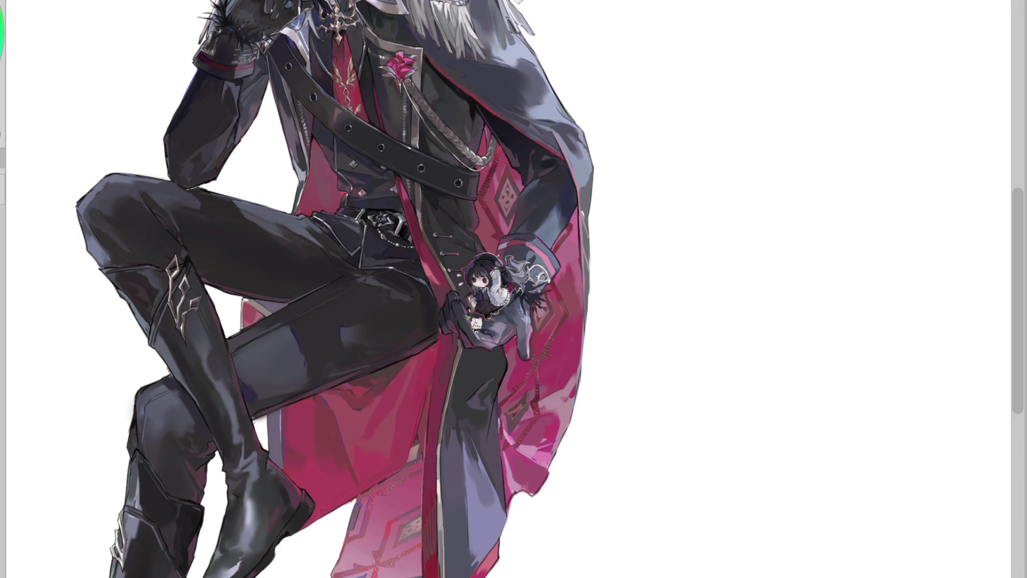
scroll(453, 321, up, 2)
scroll(453, 321, up, 1)
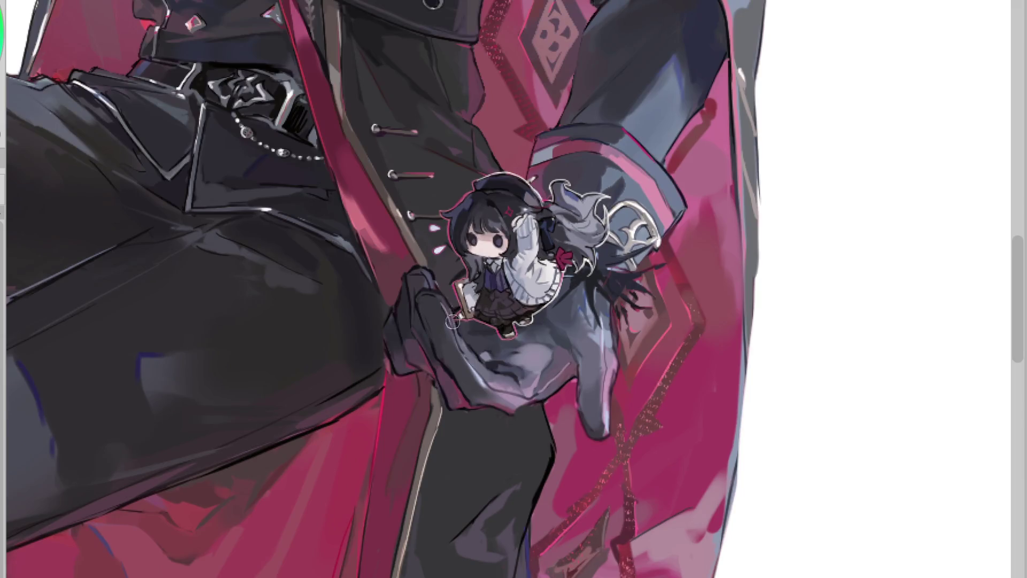
scroll(444, 415, down, 3)
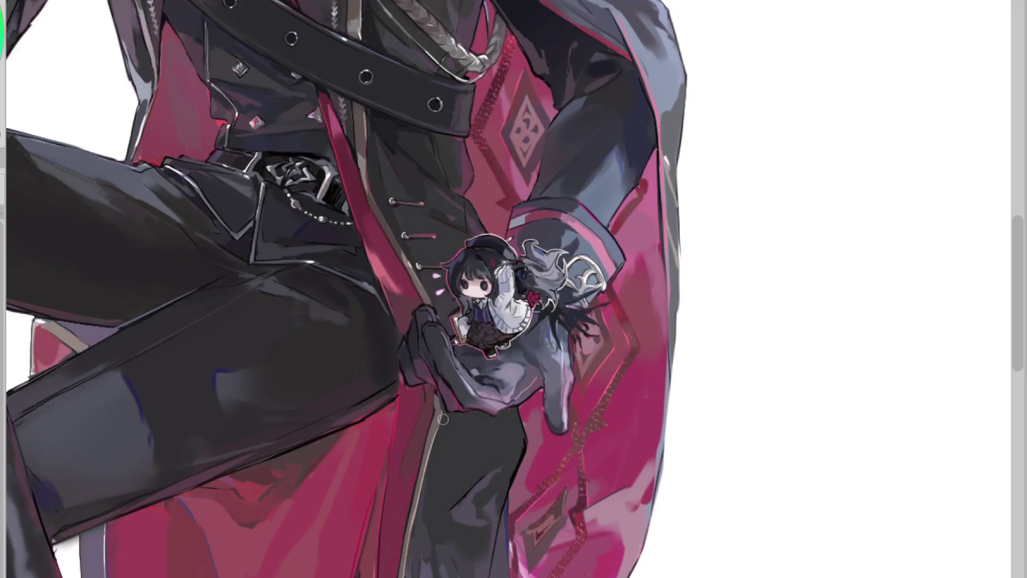
scroll(443, 418, up, 1)
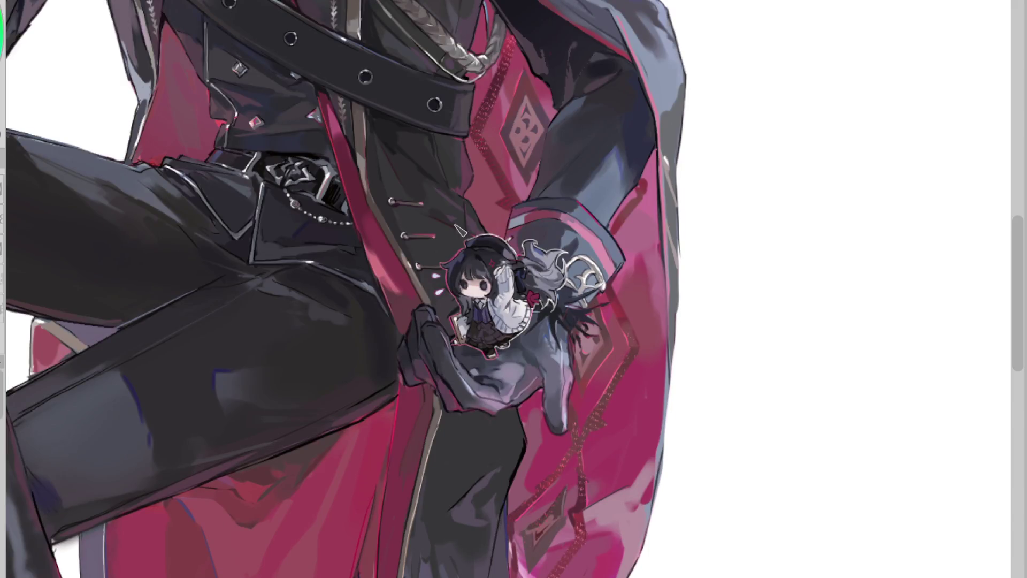
- Paint a pale grey stroke down the chibi girl's sleeve to lighten it
scroll(460, 251, up, 1)
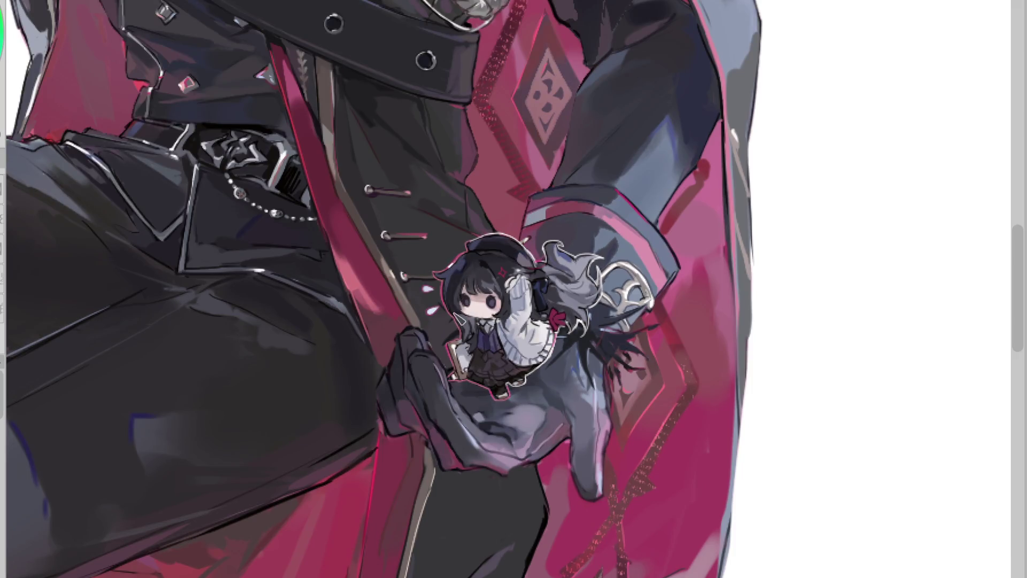
mouse_move(463, 326)
mouse_down()
mouse_move(465, 336)
mouse_move(474, 321)
mouse_move(477, 331)
mouse_move(462, 377)
mouse_up()
scroll(814, 231, down, 5)
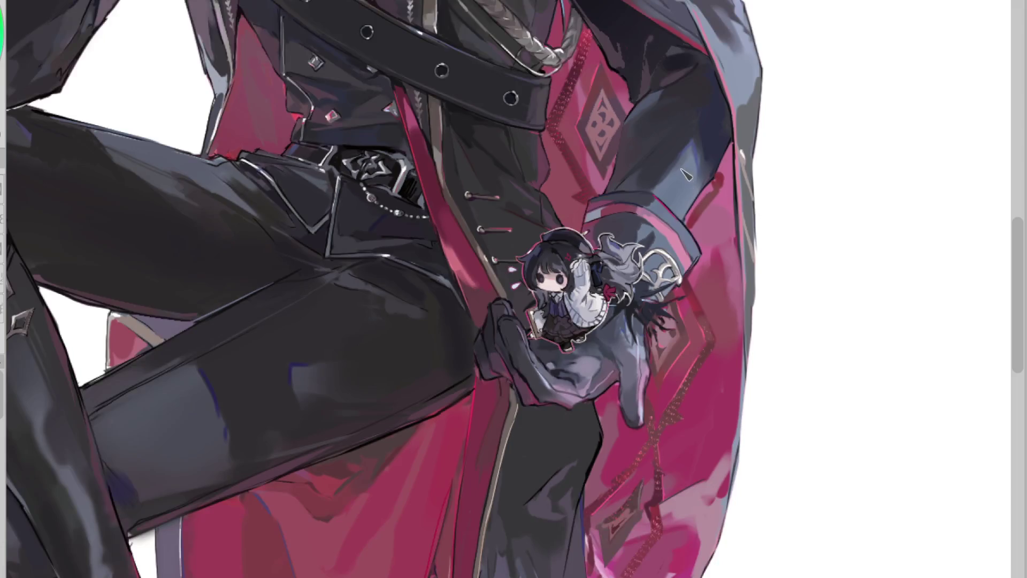
scroll(674, 152, up, 5)
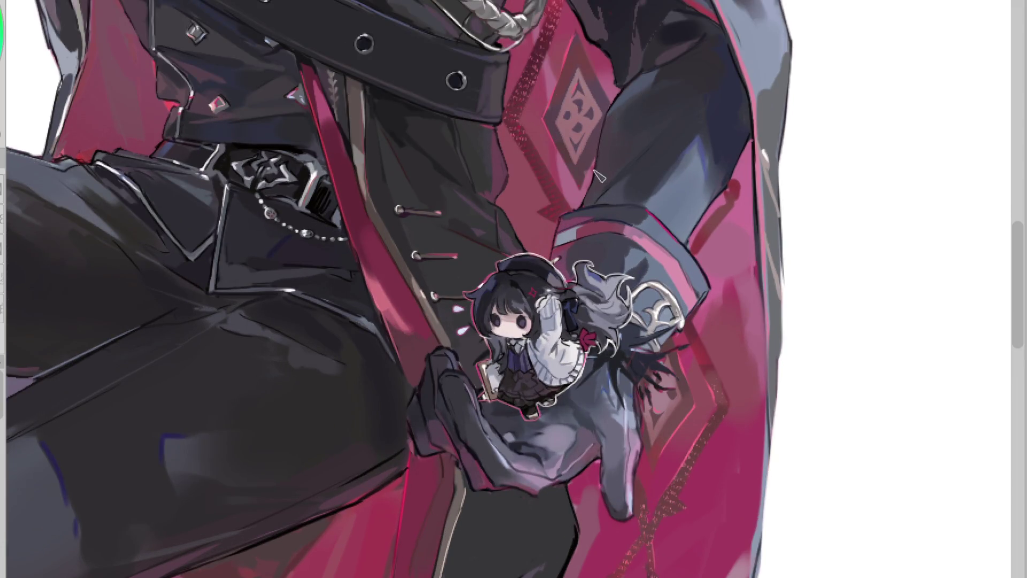
scroll(599, 167, down, 1)
key(ctrl+minus)
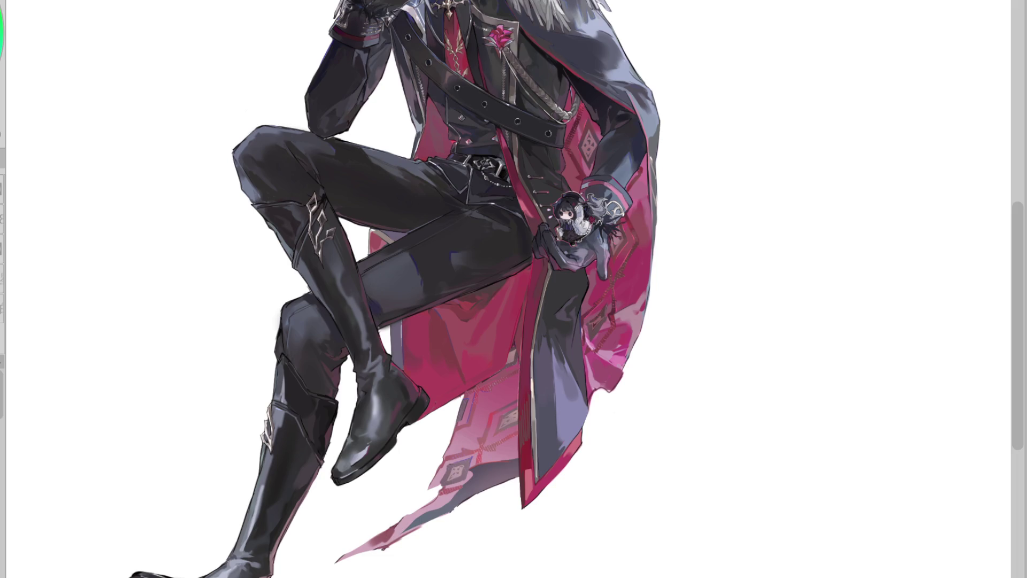
- Sample a grey from the figure and bucket-fill the white background behind the man with it
key(ctrl+minus)
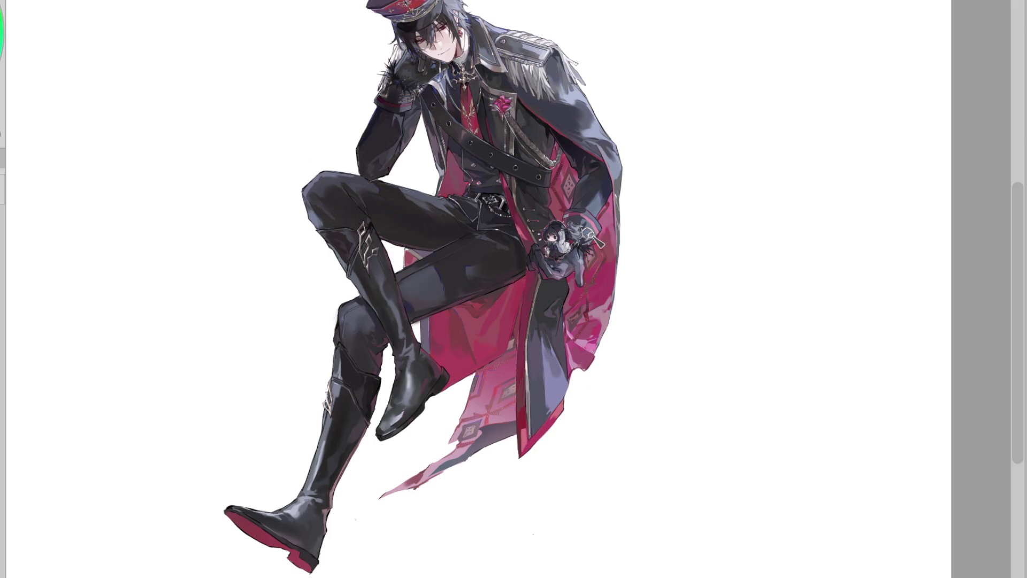
scroll(573, 247, up, 1)
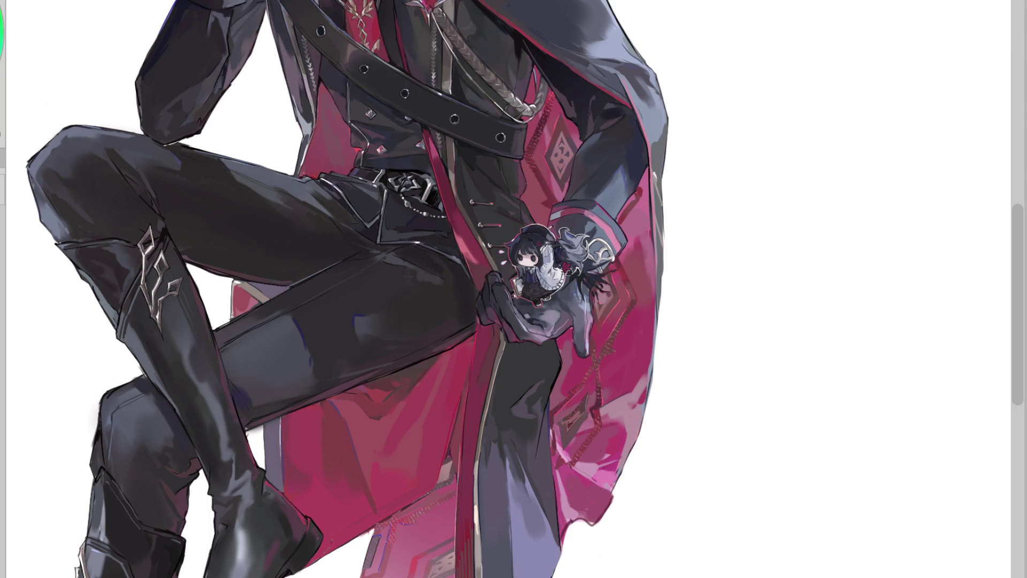
alt+click(551, 323)
key(ctrl+minus)
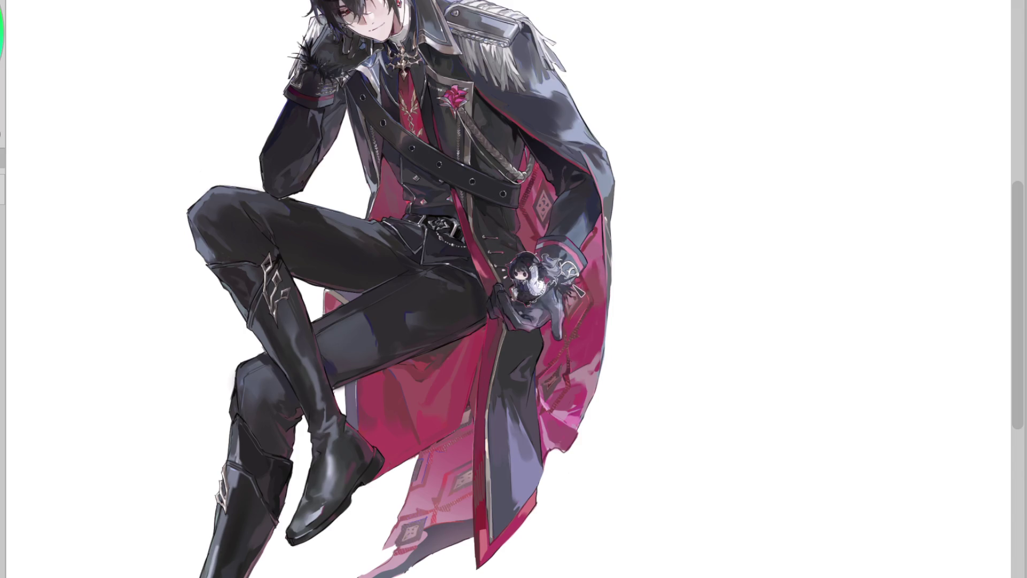
click(573, 269)
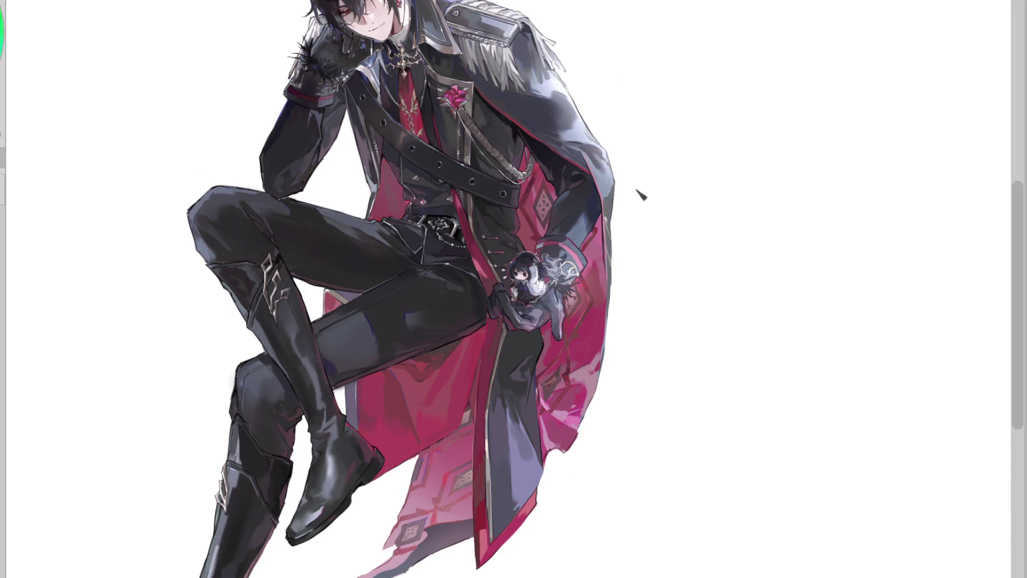
key(ctrl+minus)
alt+click(570, 118)
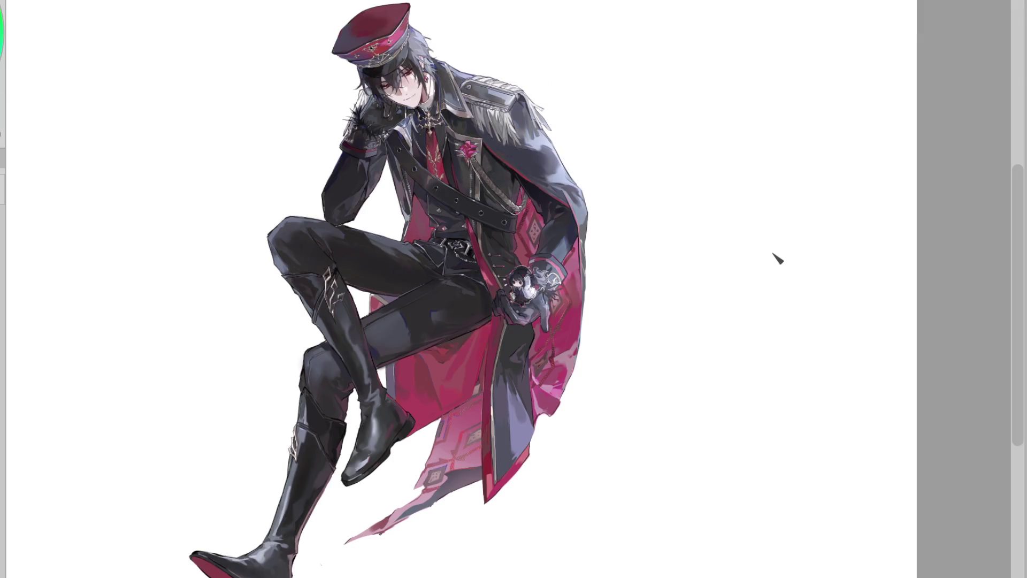
click(777, 258)
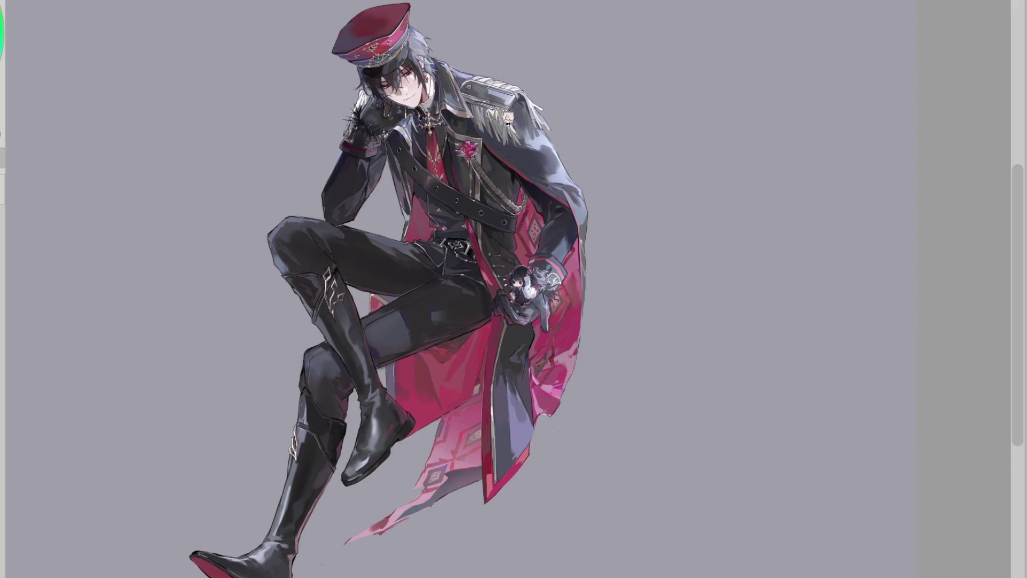
- Zoom in to inspect the figure against the grey fill, then zoom out to the whole page
scroll(505, 105, up, 3)
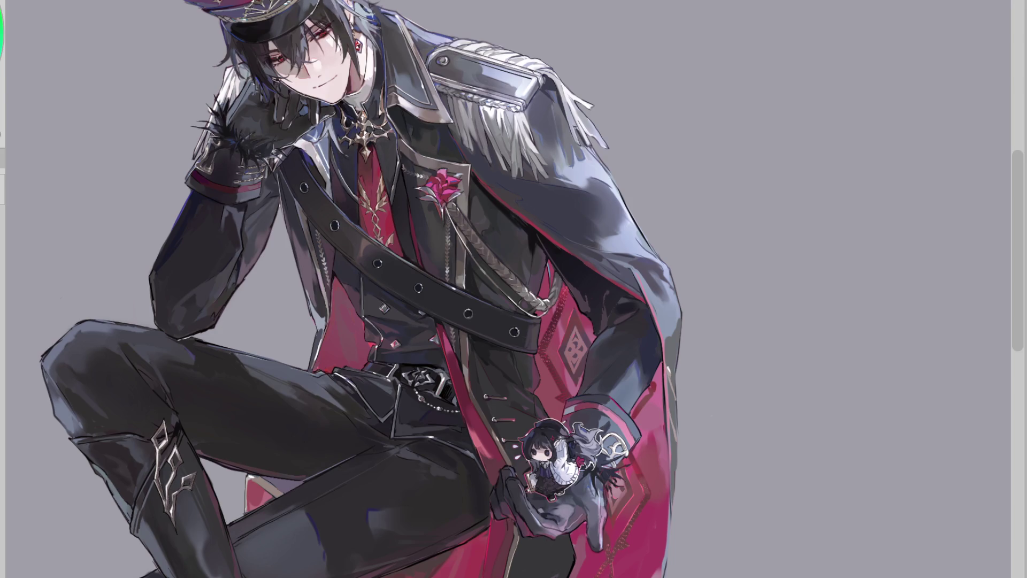
scroll(374, 289, down, 3)
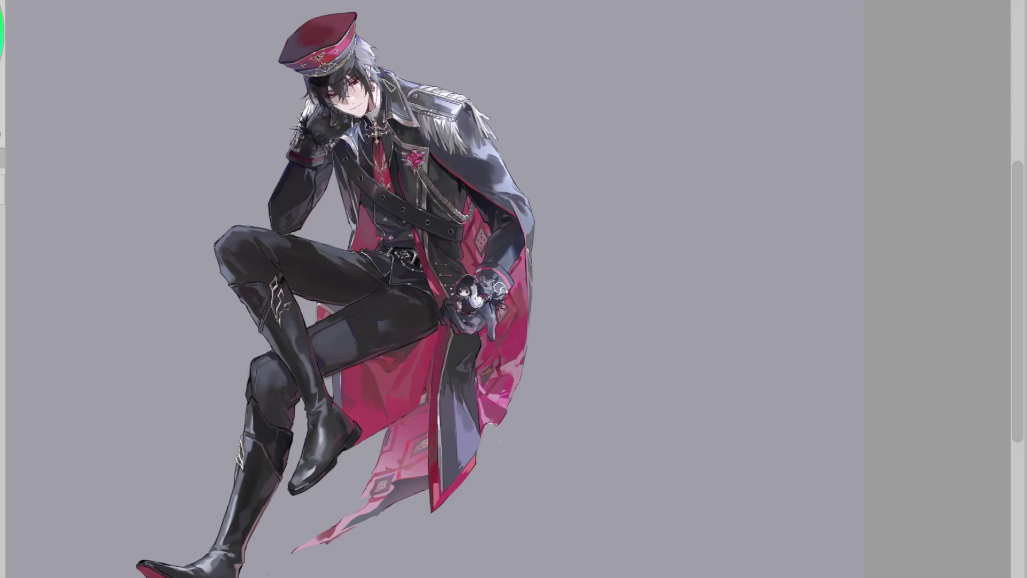
scroll(382, 29, up, 1)
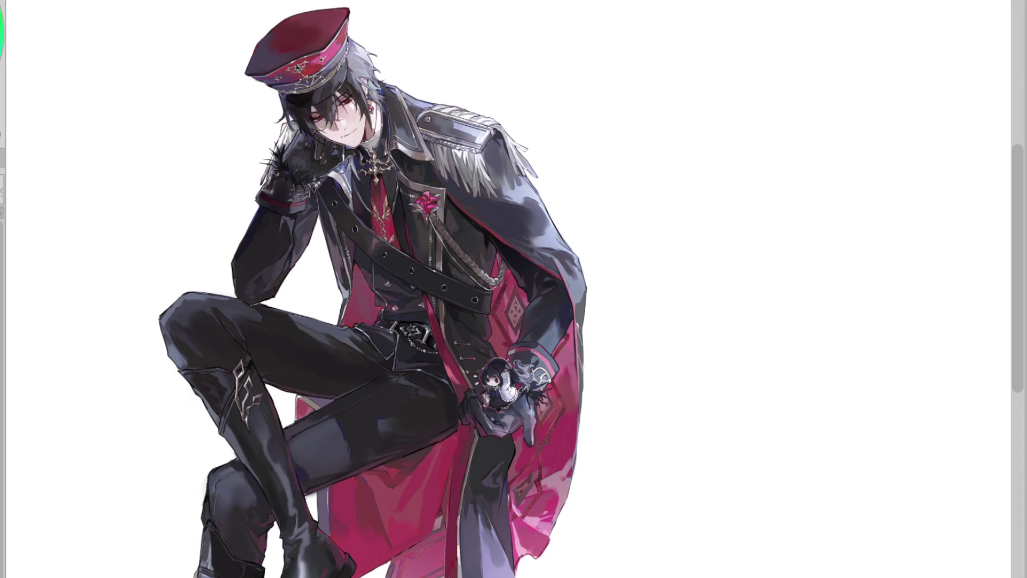
key(ctrl+minus)
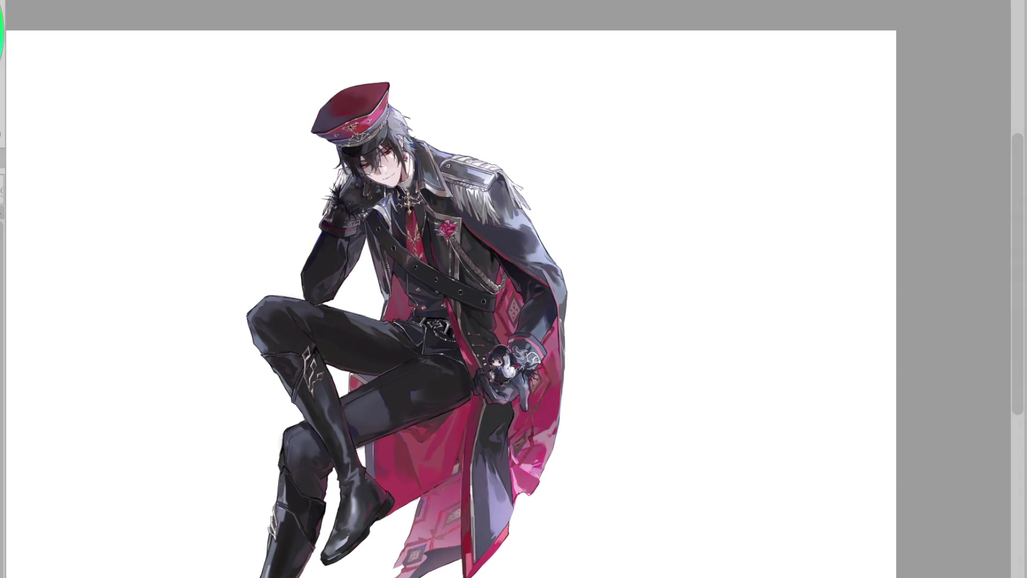
scroll(1007, 370, down, 2)
scroll(742, 489, up, 1)
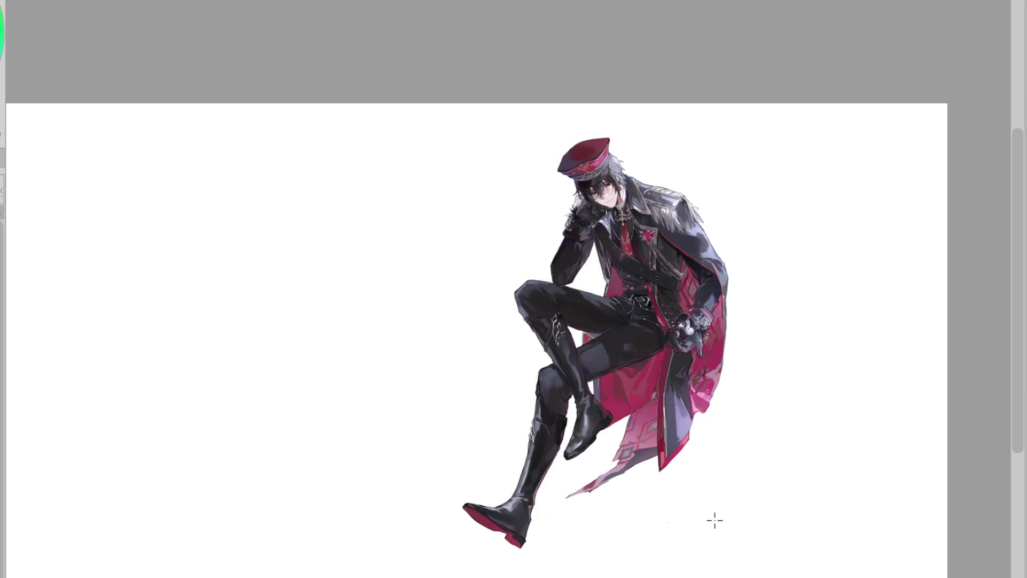
scroll(513, 340, right, 3)
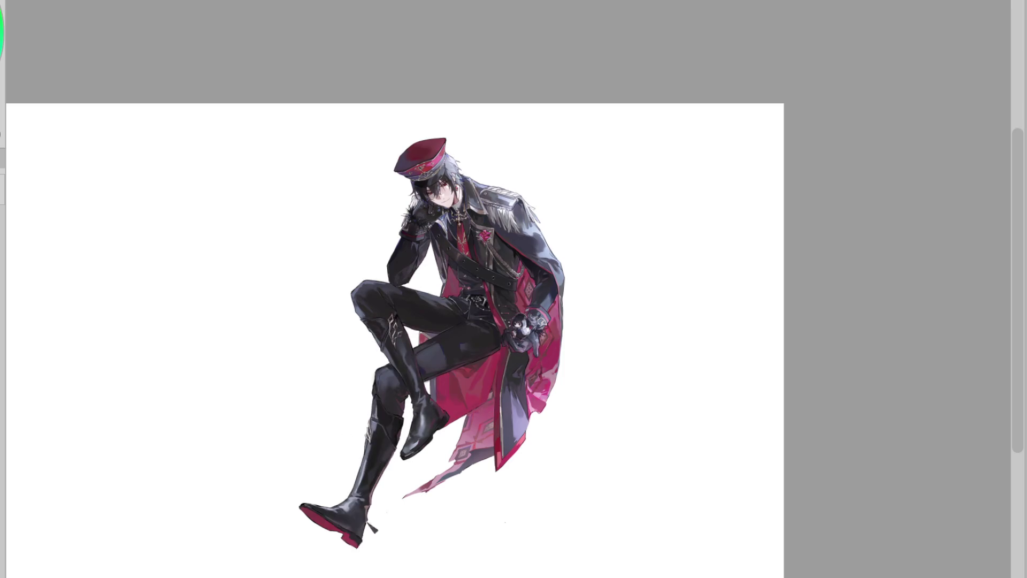
alt+click(344, 516)
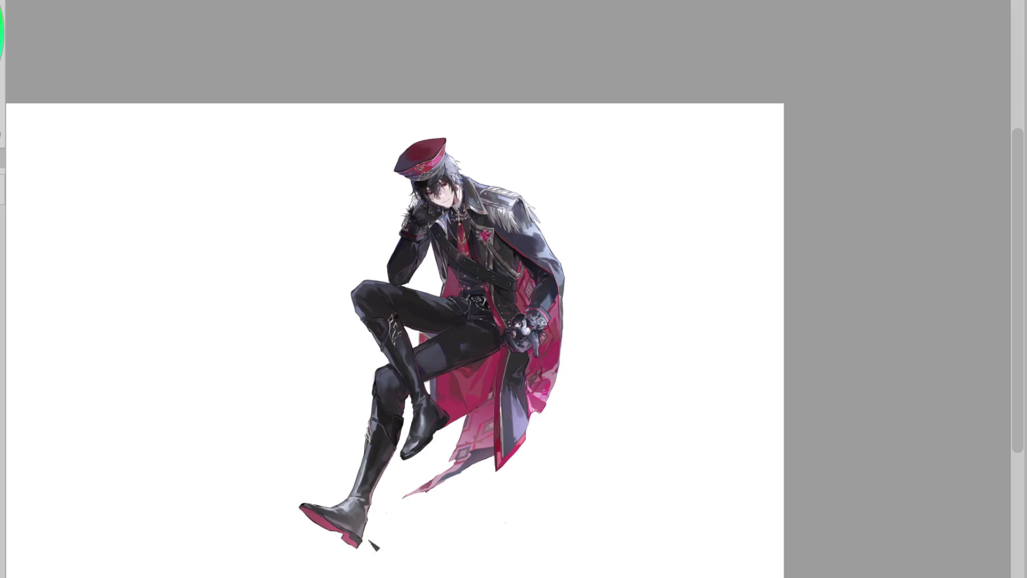
alt+click(527, 430)
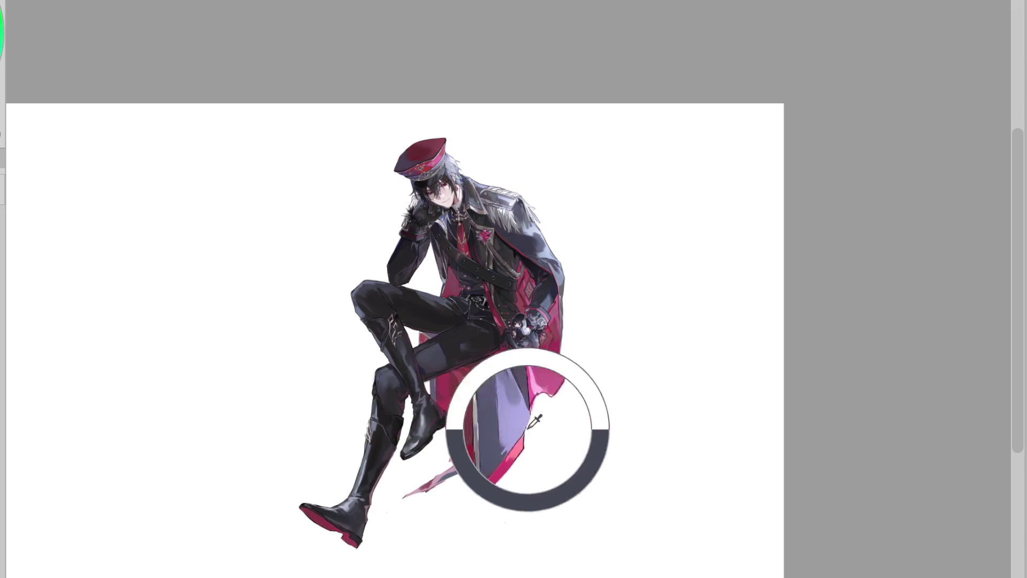
alt+click(515, 431)
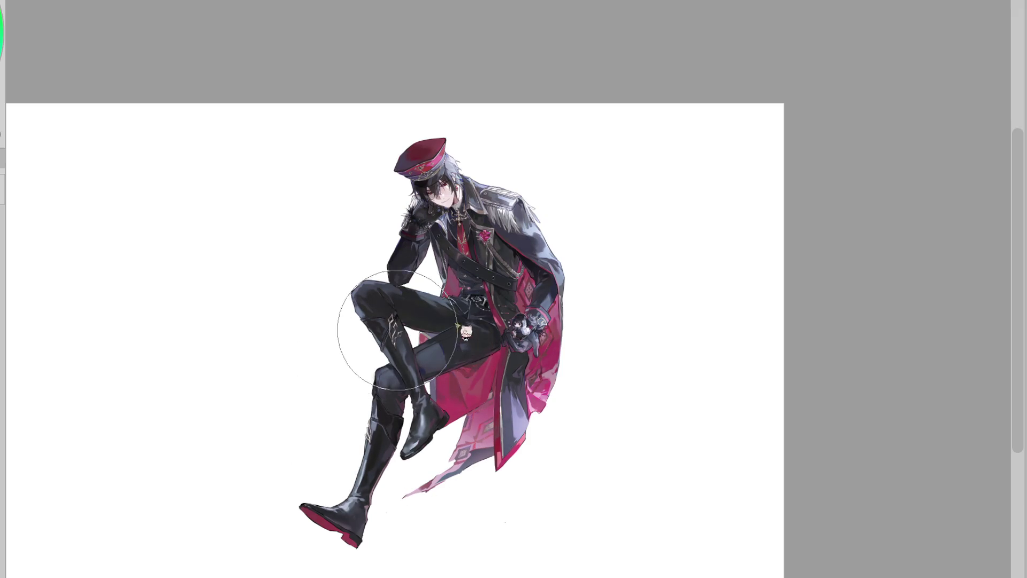
key(h)
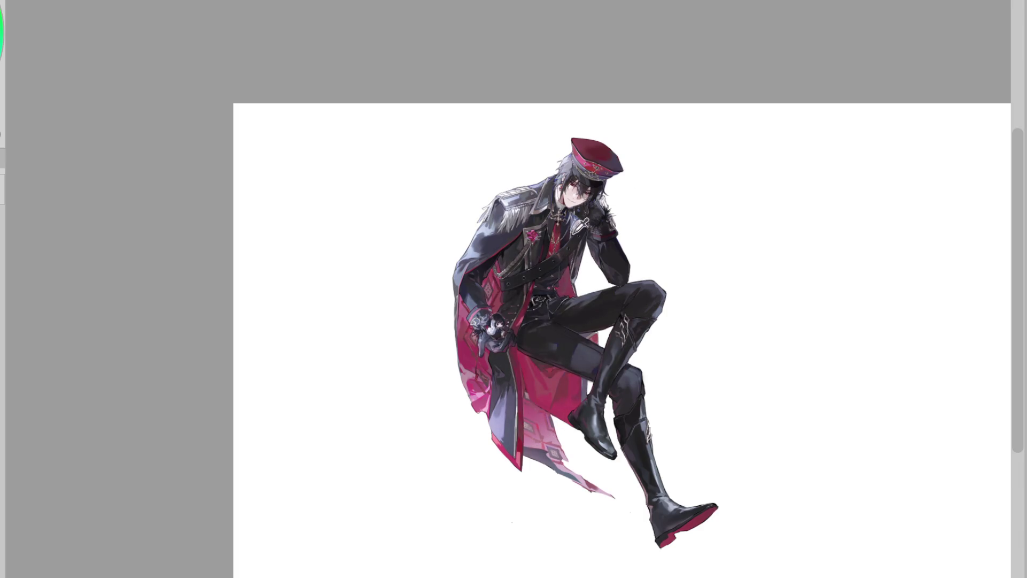
scroll(588, 214, up, 1)
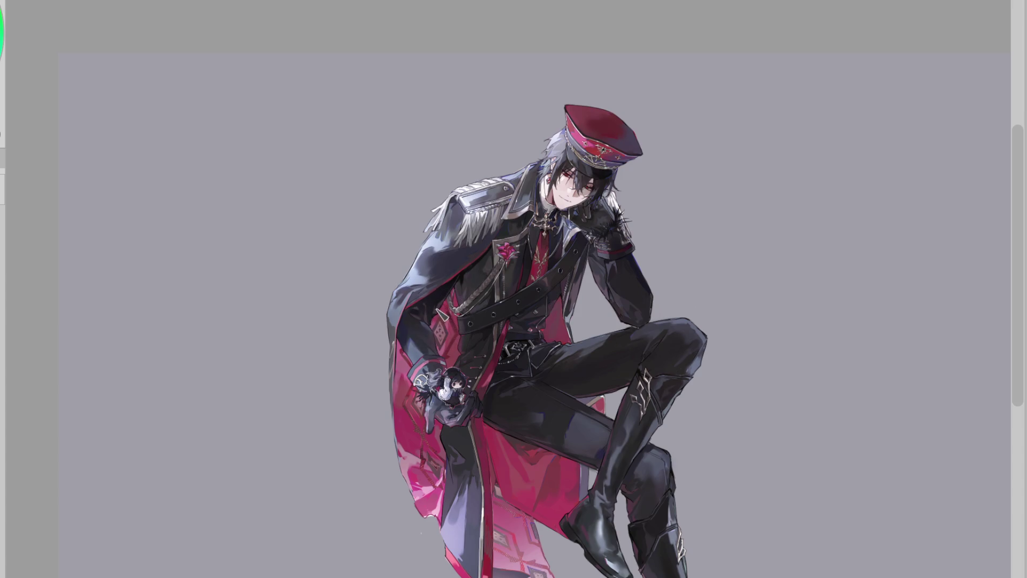
key(m)
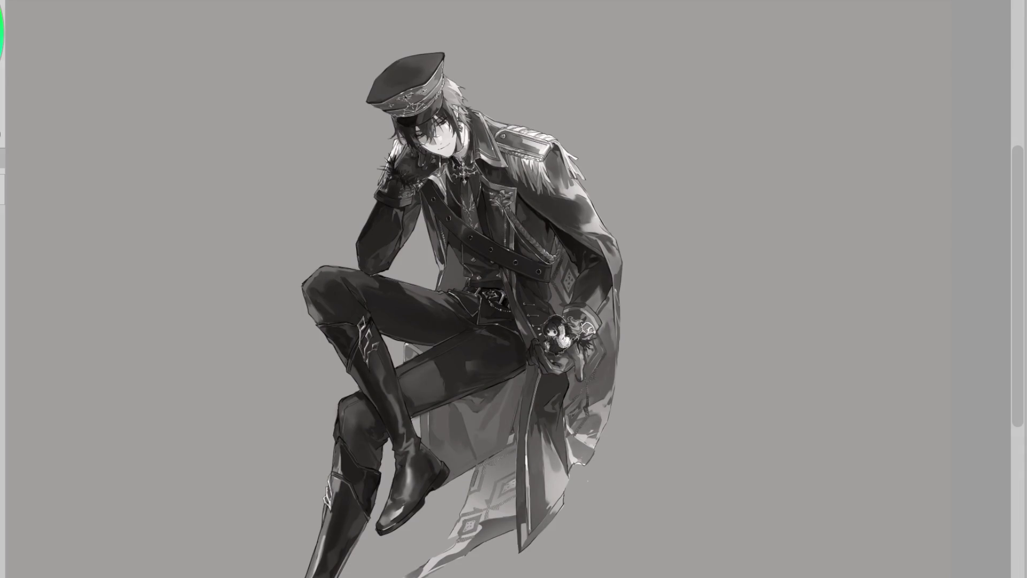
key(ctrl+minus)
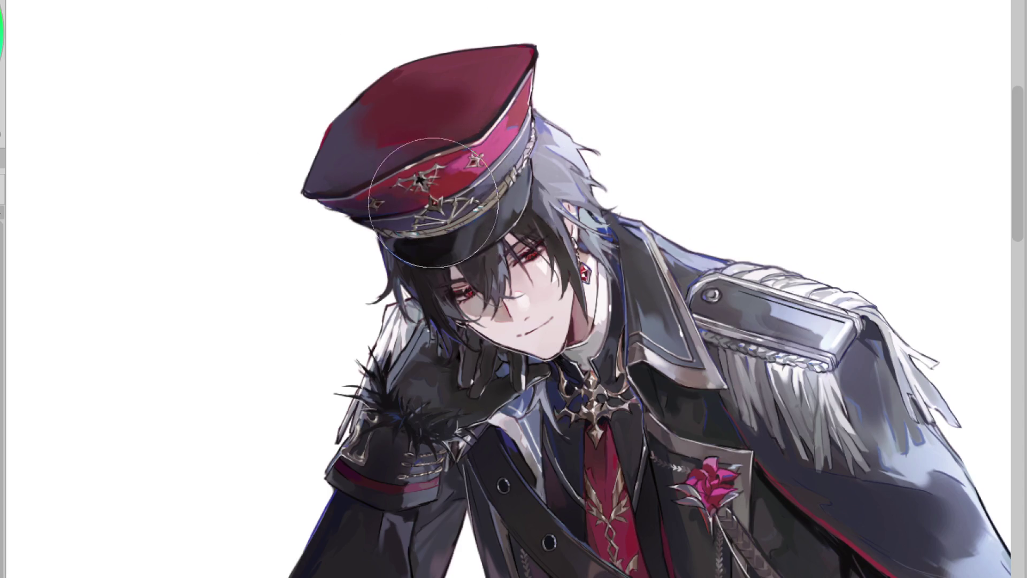
- Fit the whole uniformed figure in view and toggle the grayscale preview with Ctrl+Shift+U
scroll(569, 189, down, 3)
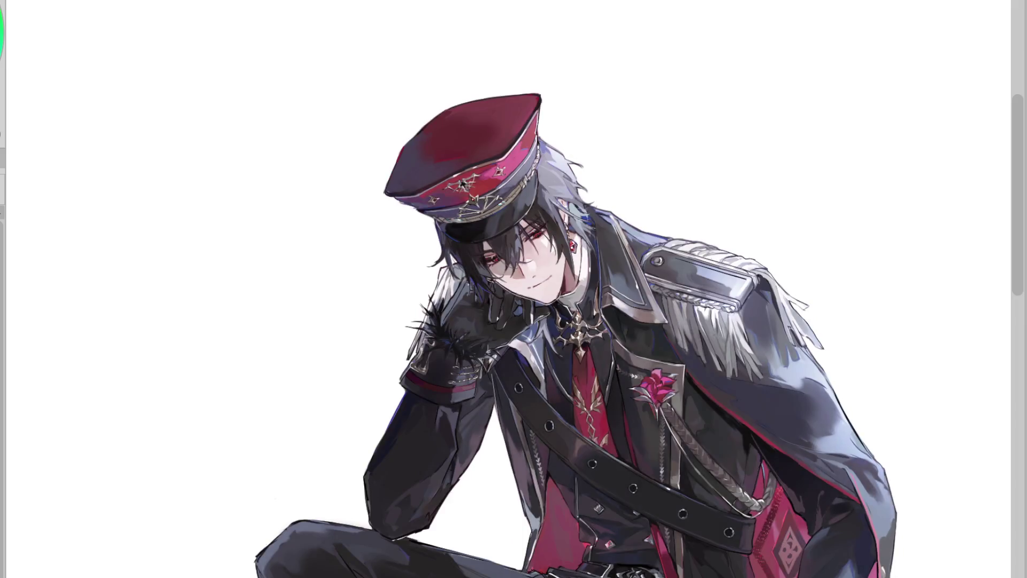
key(ctrl+minus)
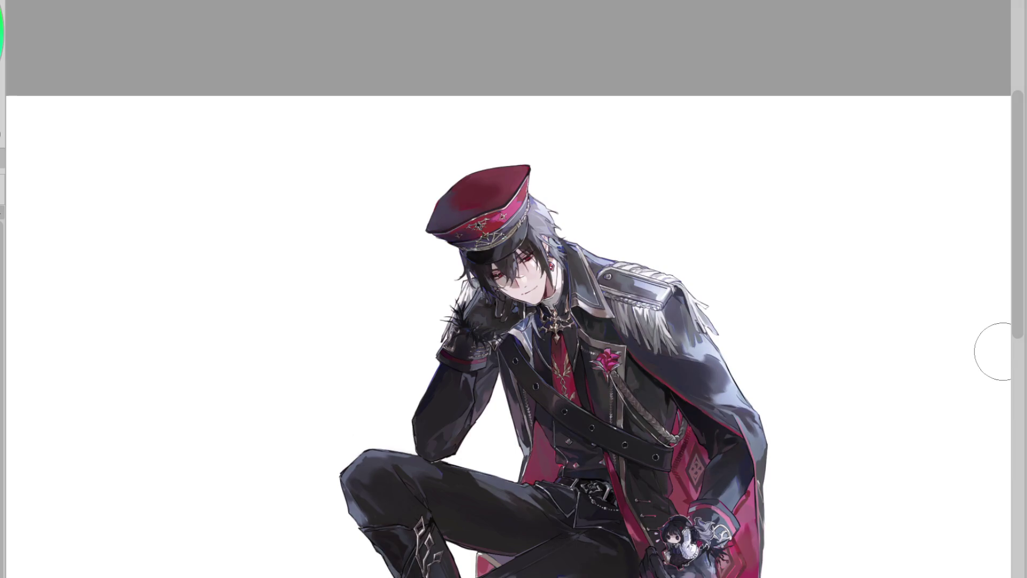
scroll(578, 128, down, 2)
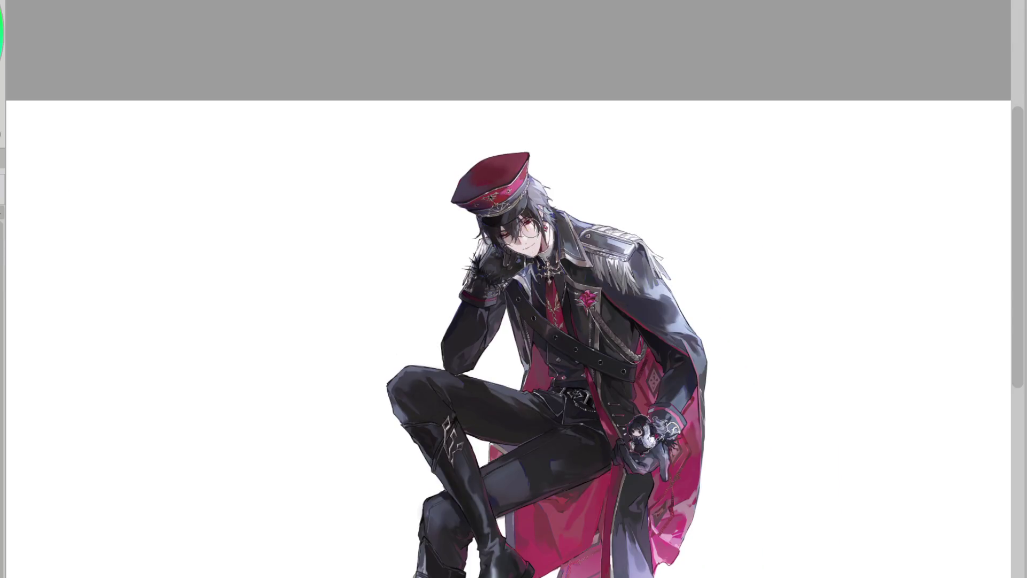
scroll(609, 183, down, 2)
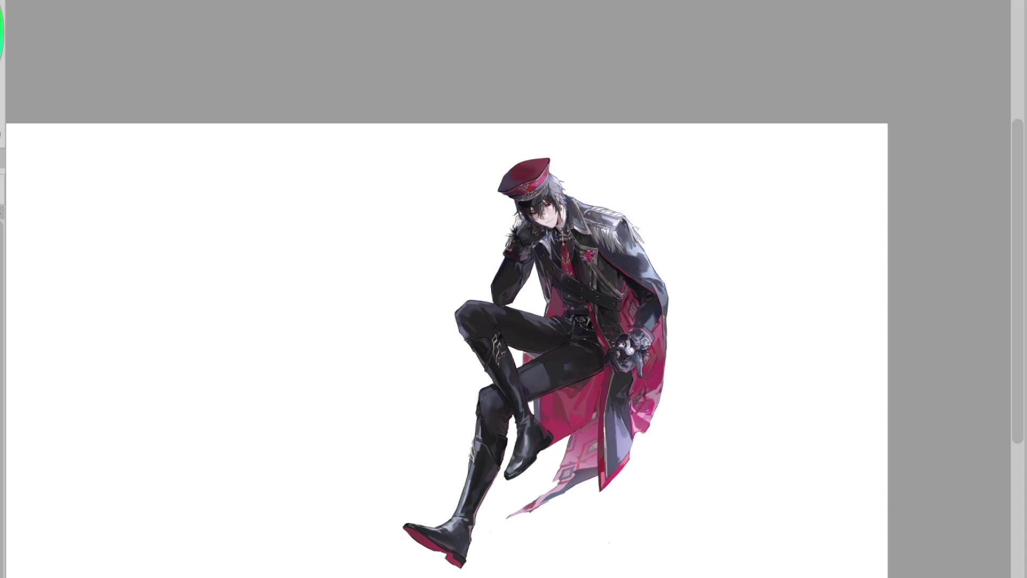
scroll(637, 203, right, 5)
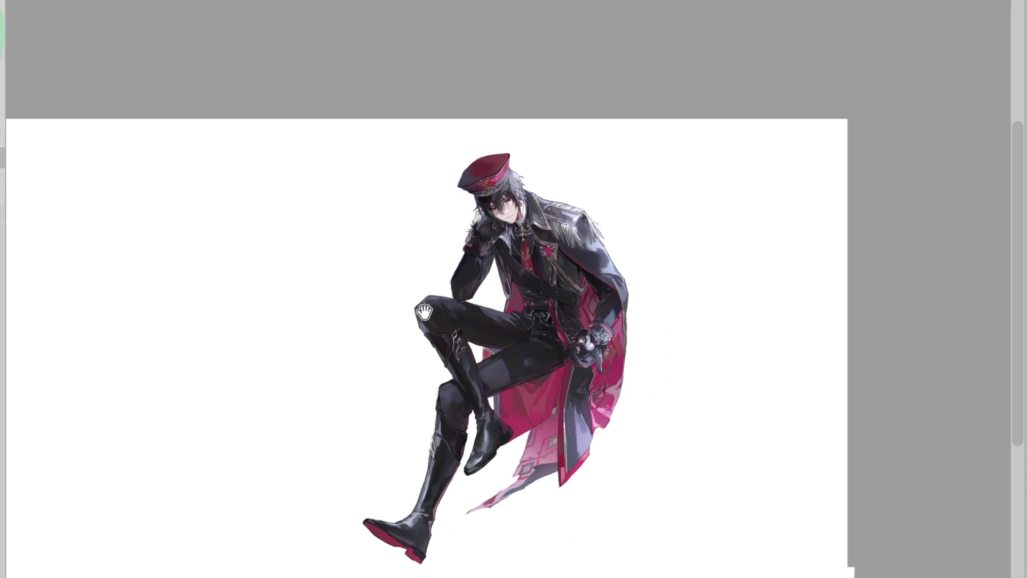
scroll(636, 203, down, 1)
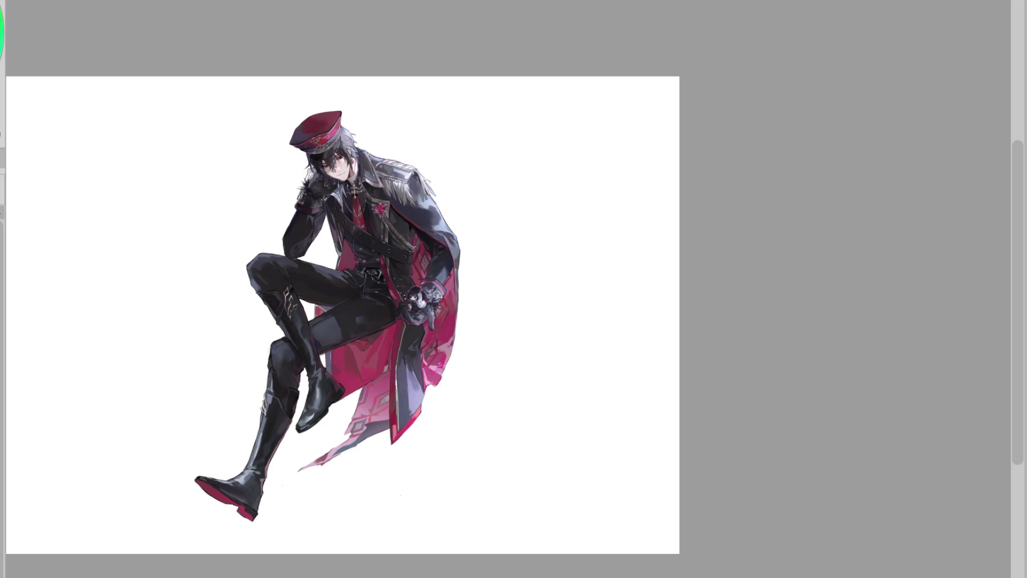
key(ctrl+shift+u)
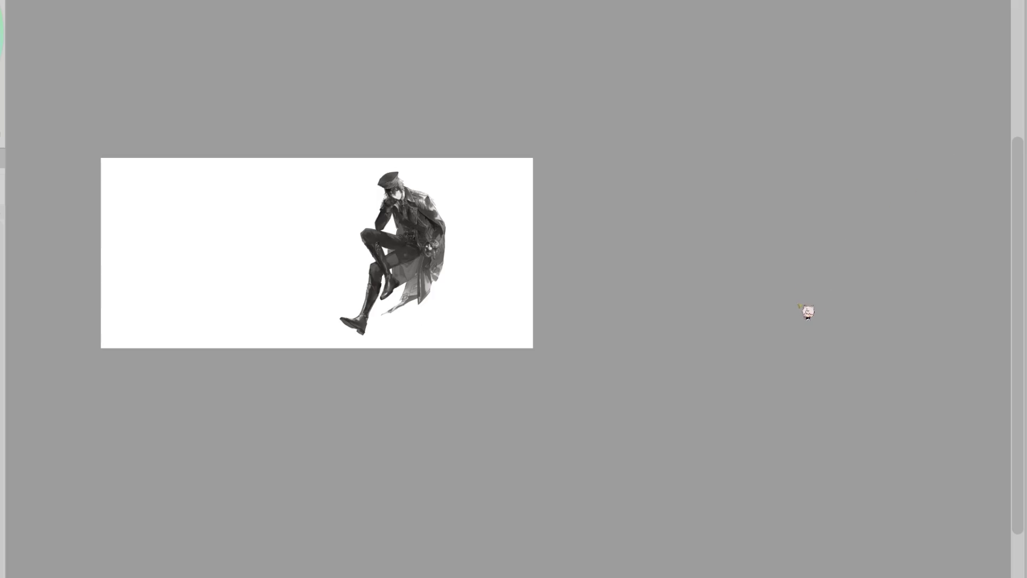
scroll(348, 164, up, 2)
scroll(349, 165, up, 3)
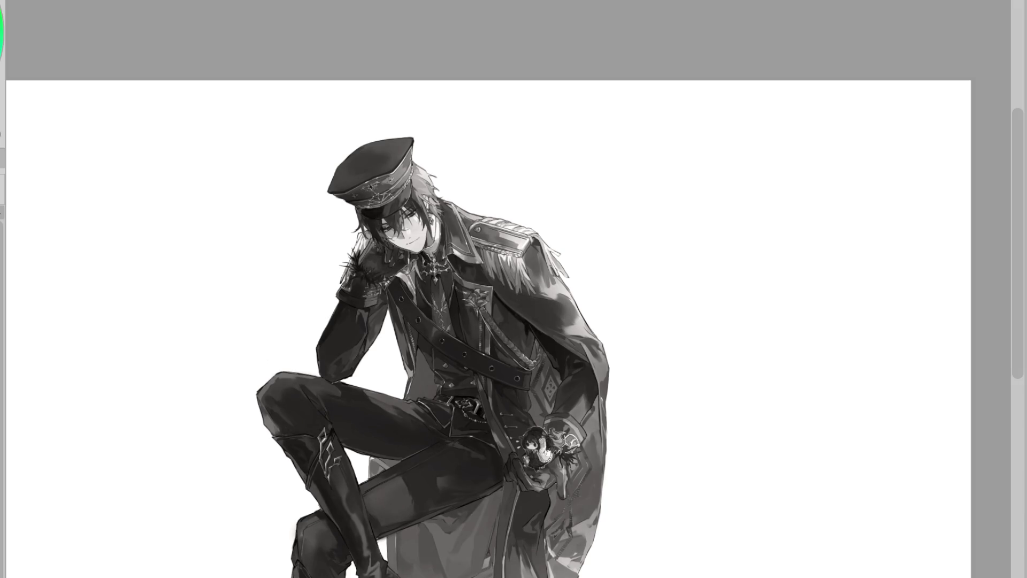
- Brush darker strokes over the top, crown and band of the man's cap
scroll(396, 193, up, 3)
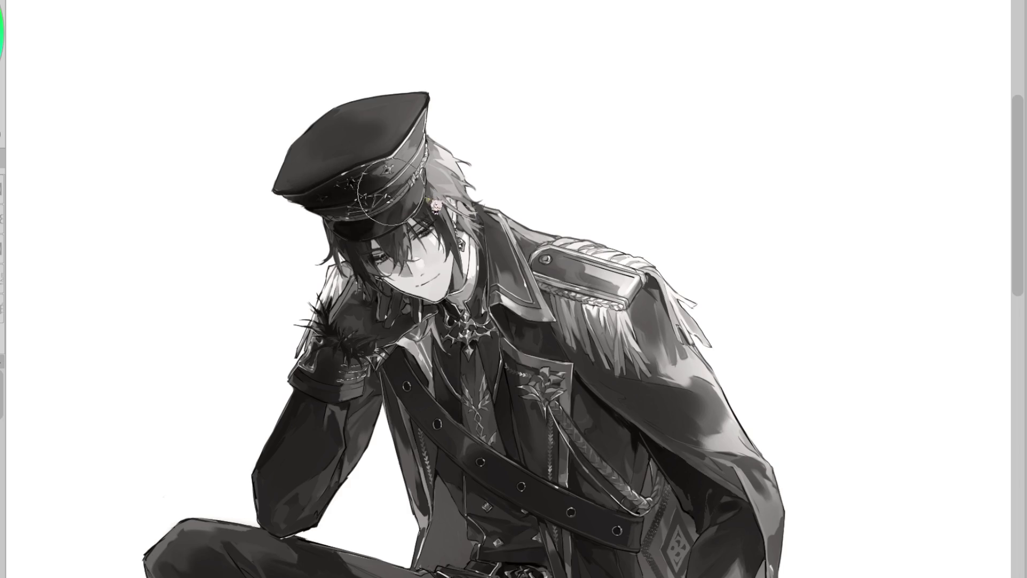
drag(310, 160, 353, 128)
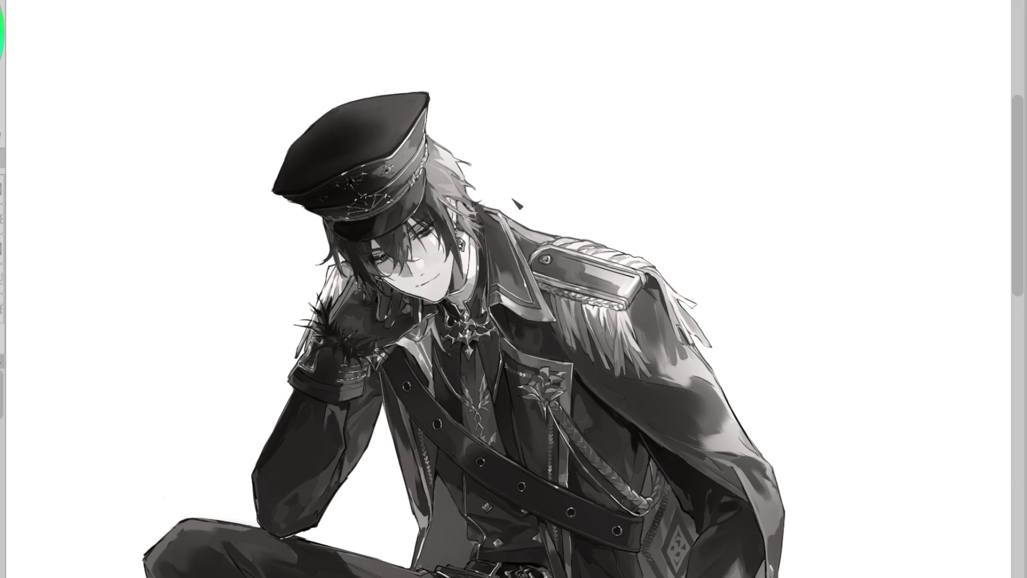
scroll(515, 204, down, 2)
drag(422, 187, 460, 150)
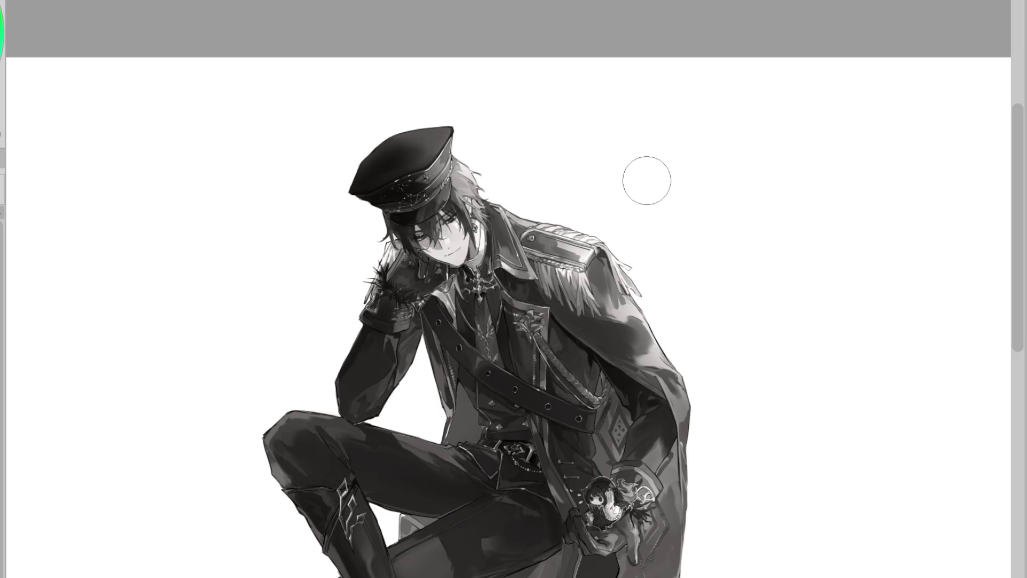
scroll(642, 208, down, 2)
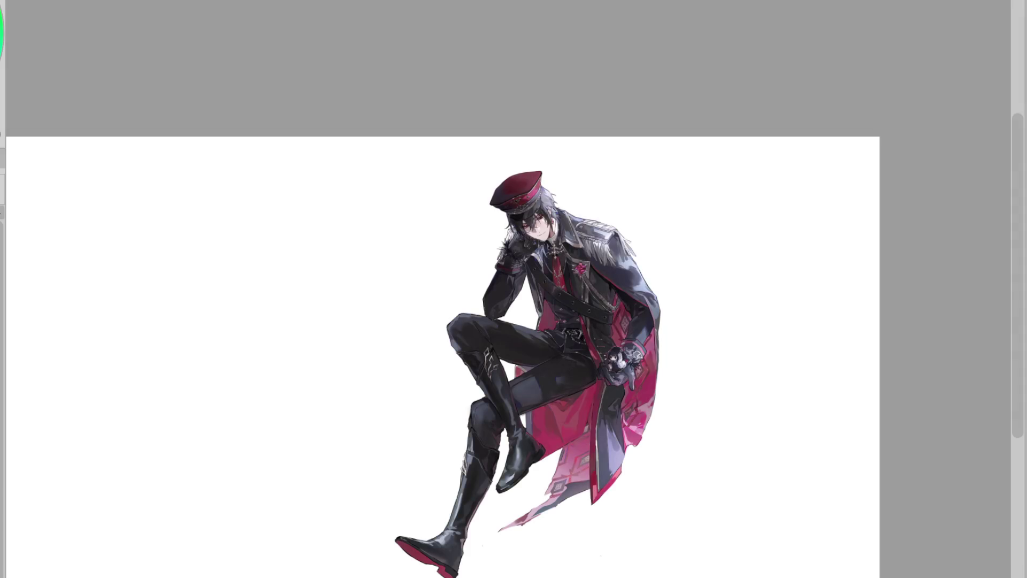
key(ctrl+plus)
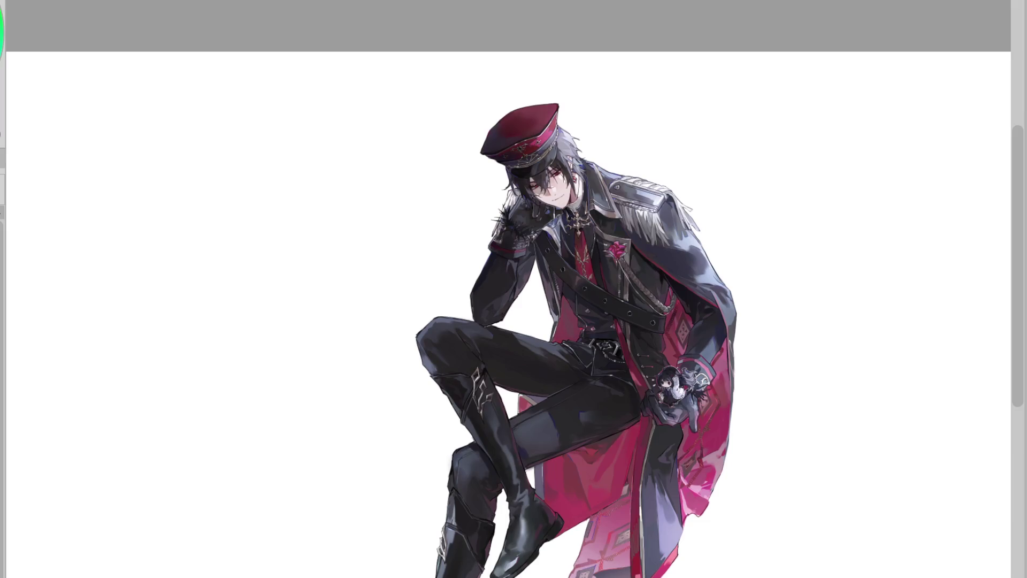
- Zoom and scroll around the uniformed figure to inspect its details, including the cap
scroll(592, 109, up, 2)
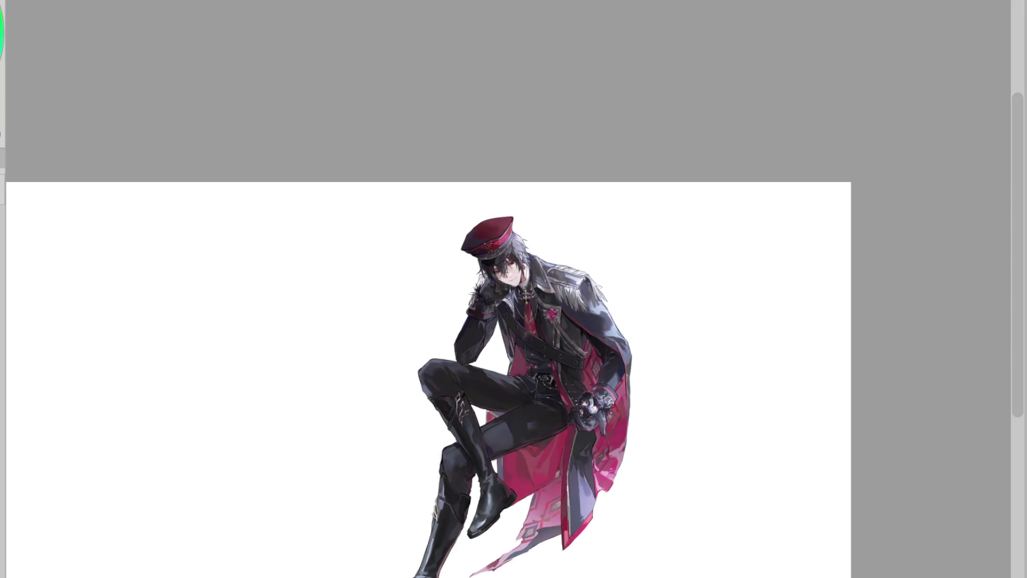
scroll(622, 263, down, 1)
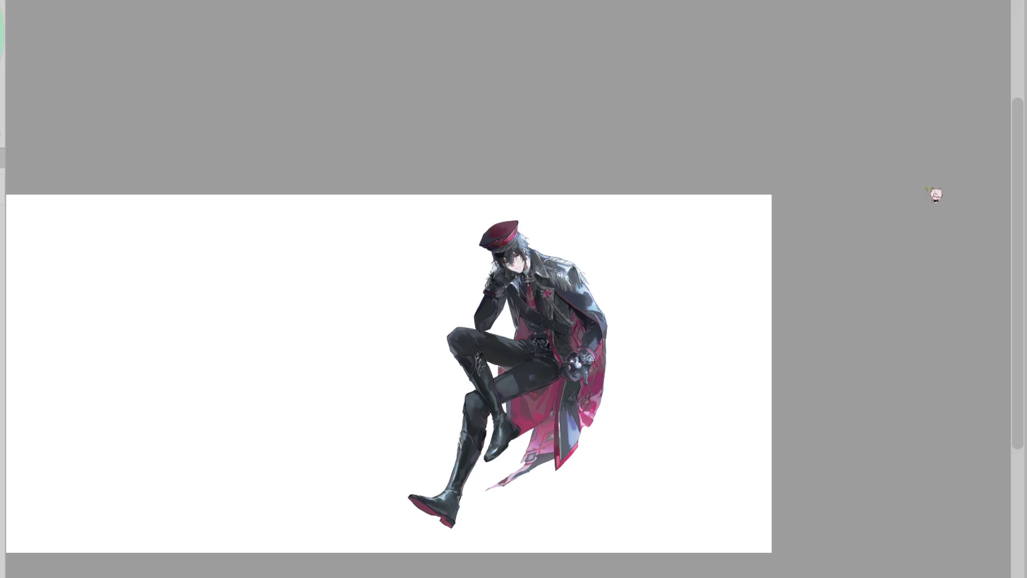
key(ctrl+plus)
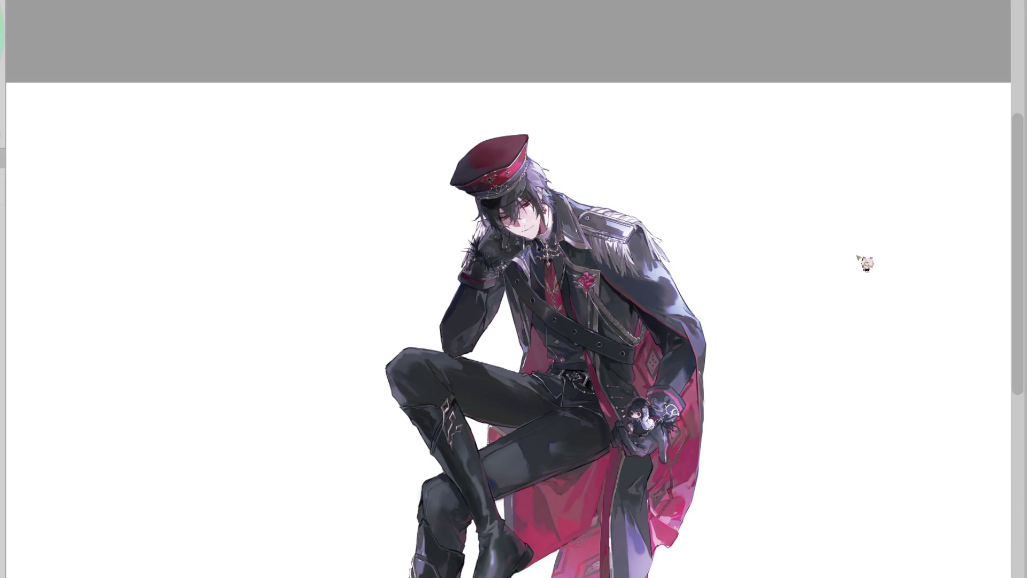
scroll(780, 268, down, 3)
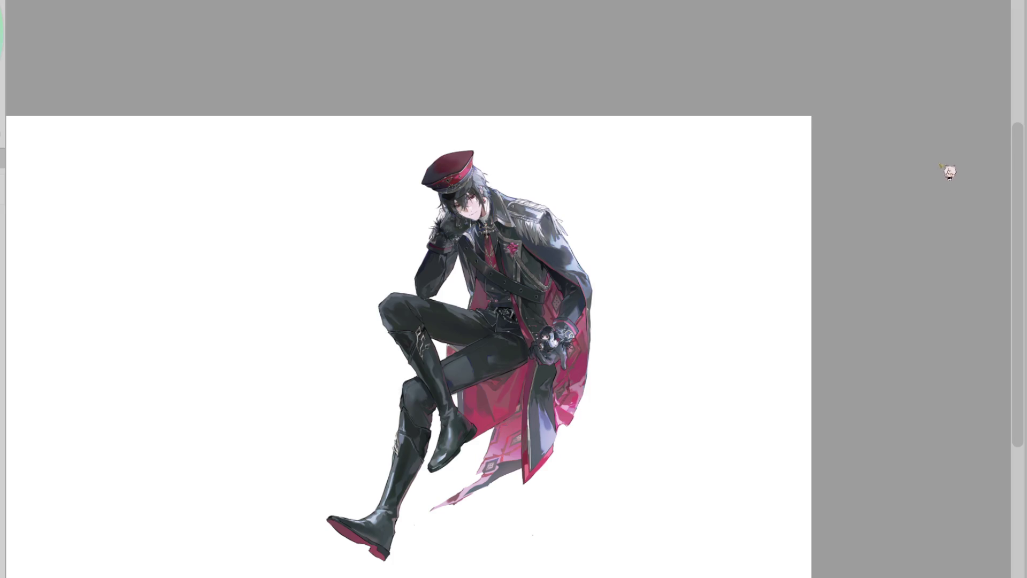
scroll(940, 170, up, 2)
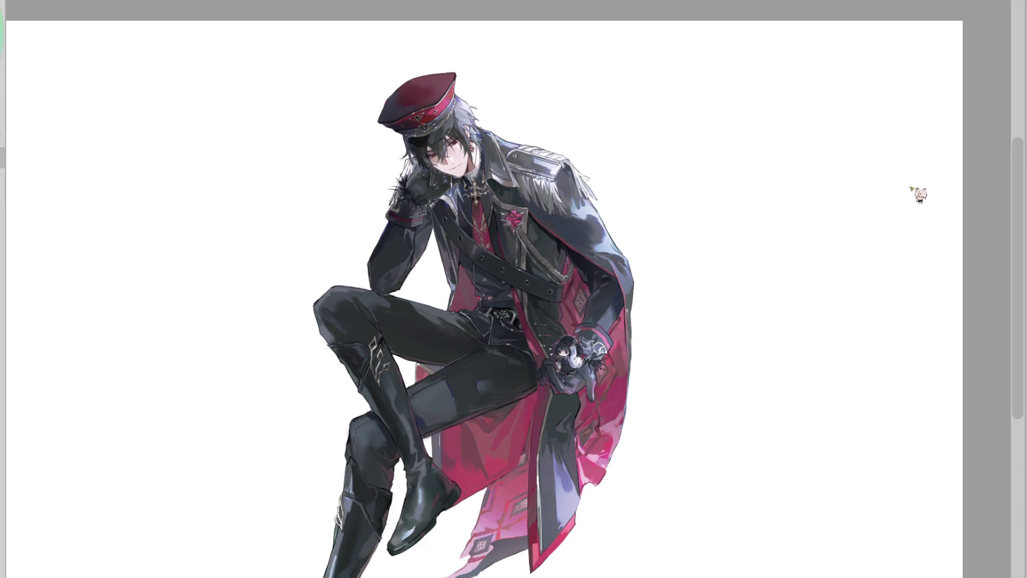
key(ctrl+plus)
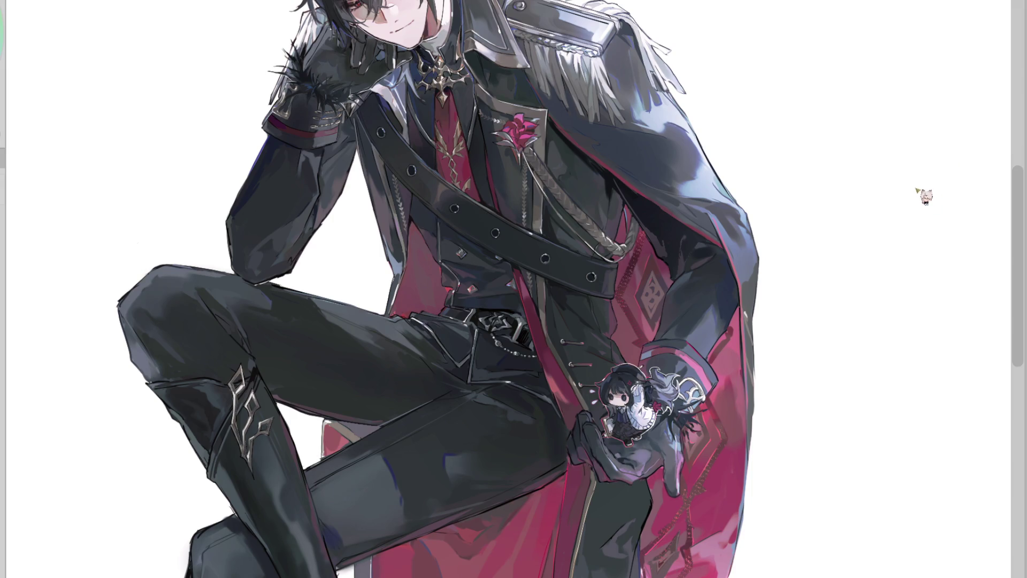
key(ctrl+minus)
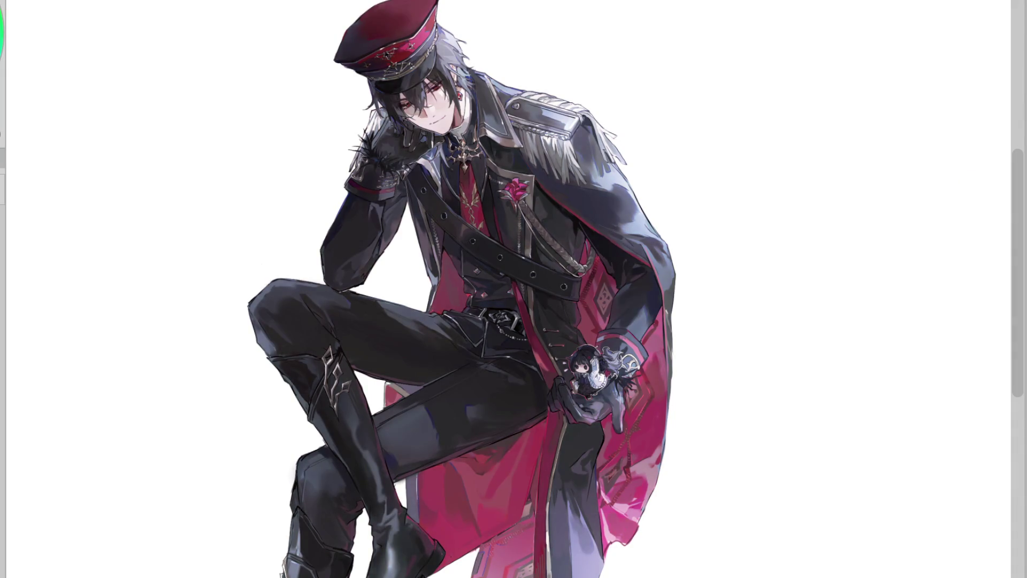
scroll(632, 283, down, 3)
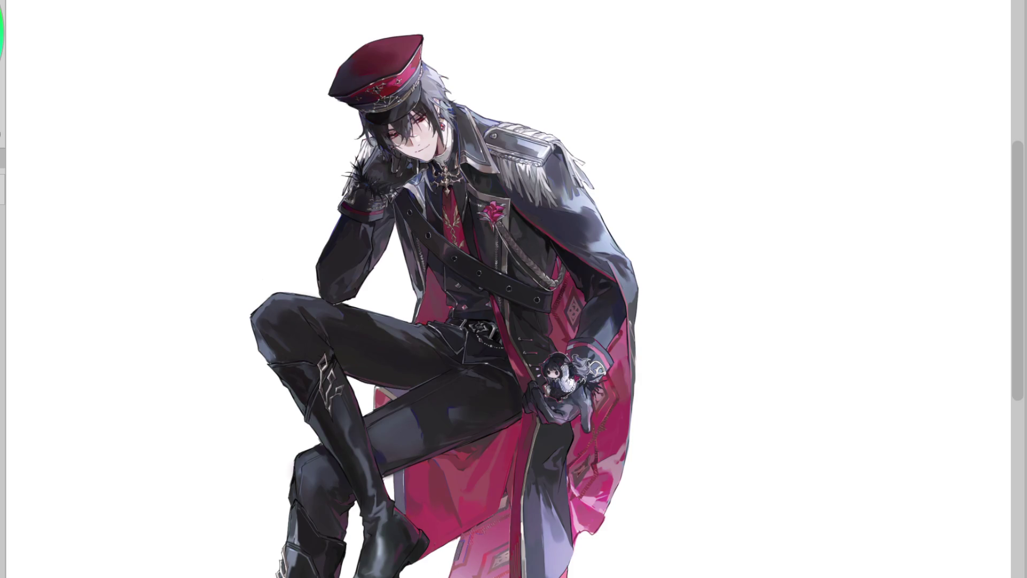
scroll(640, 69, down, 2)
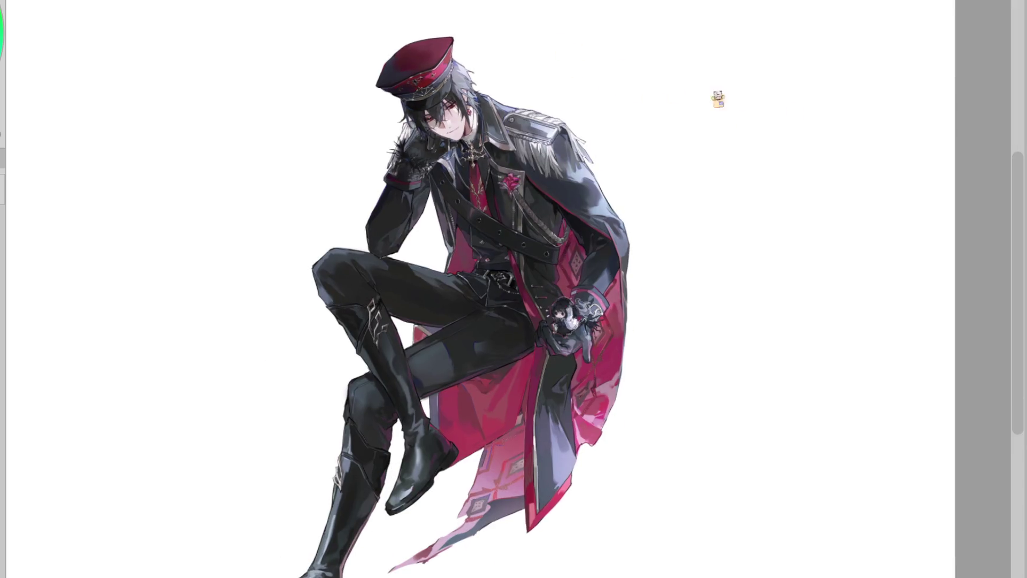
scroll(464, 54, down, 1)
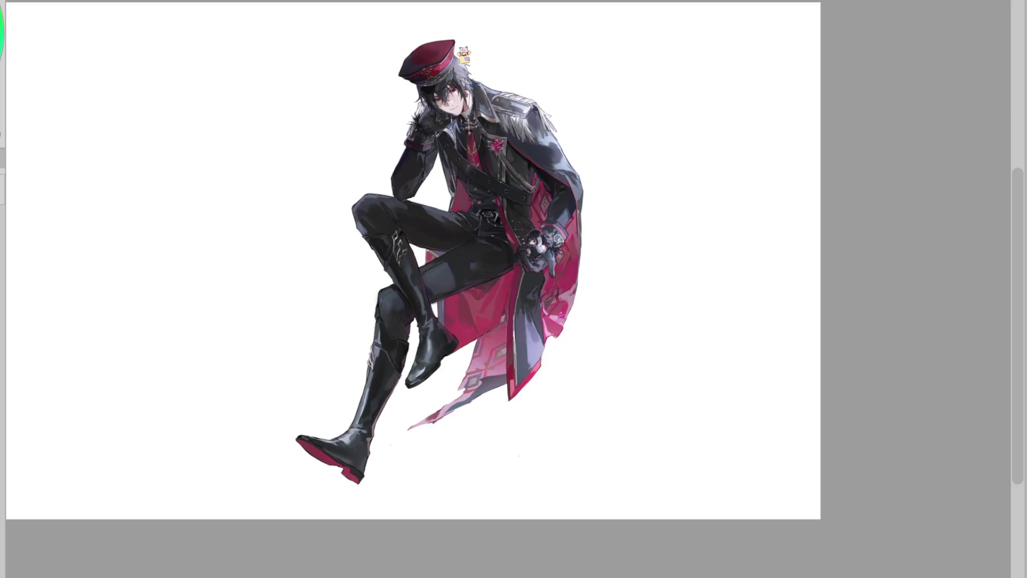
scroll(522, 230, up, 5)
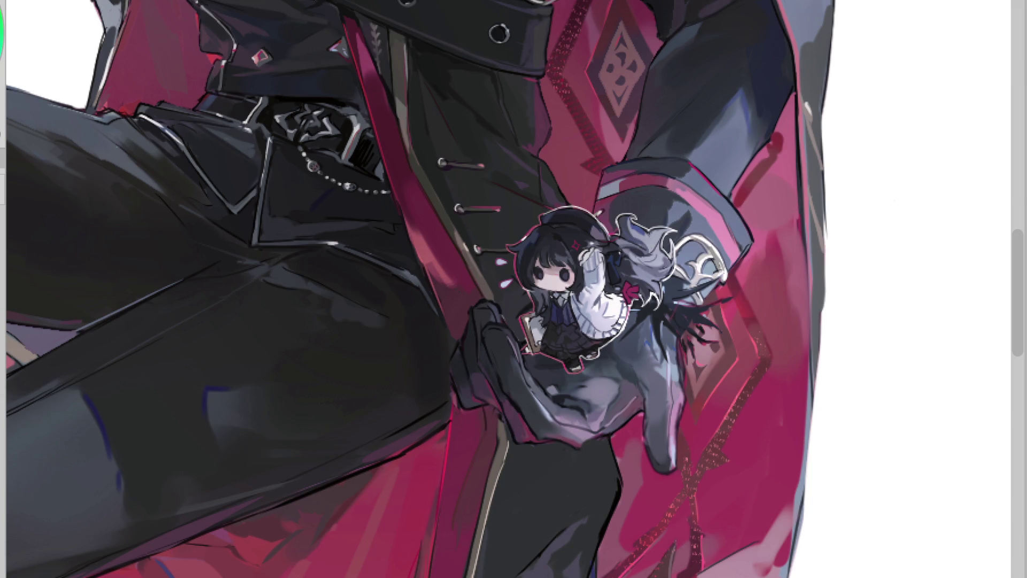
scroll(514, 288, down, 3)
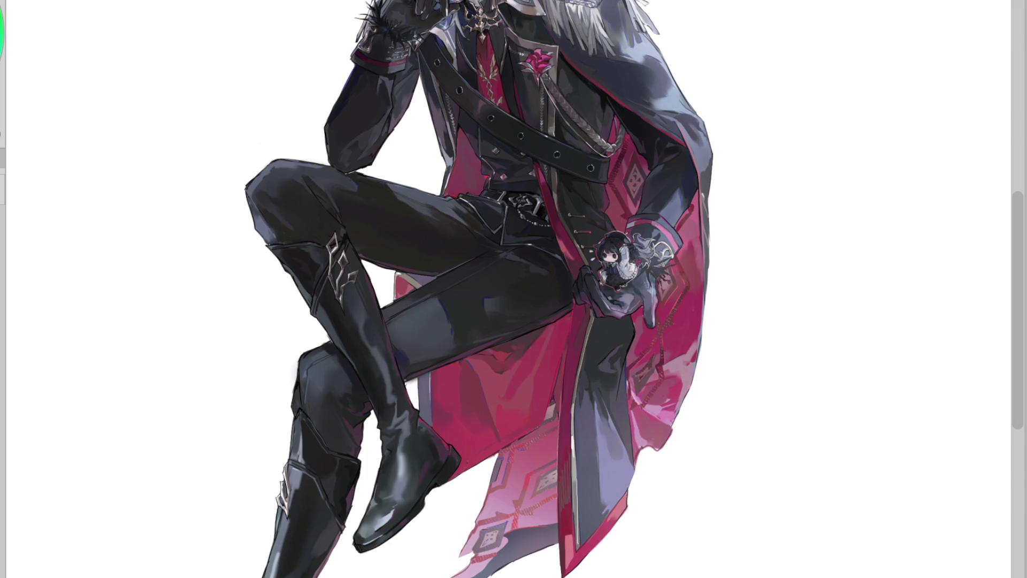
scroll(715, 149, down, 1)
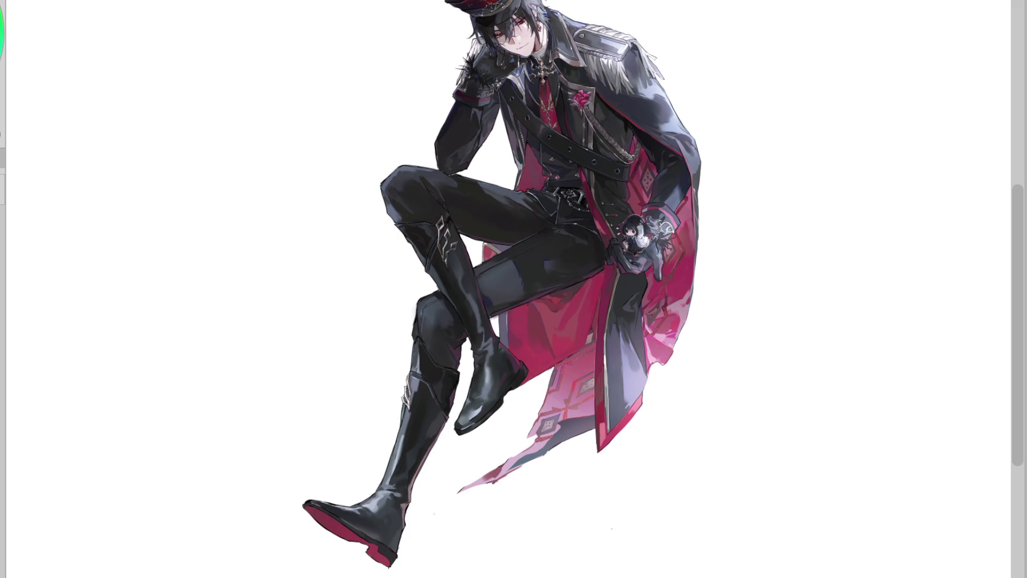
scroll(741, 211, up, 1)
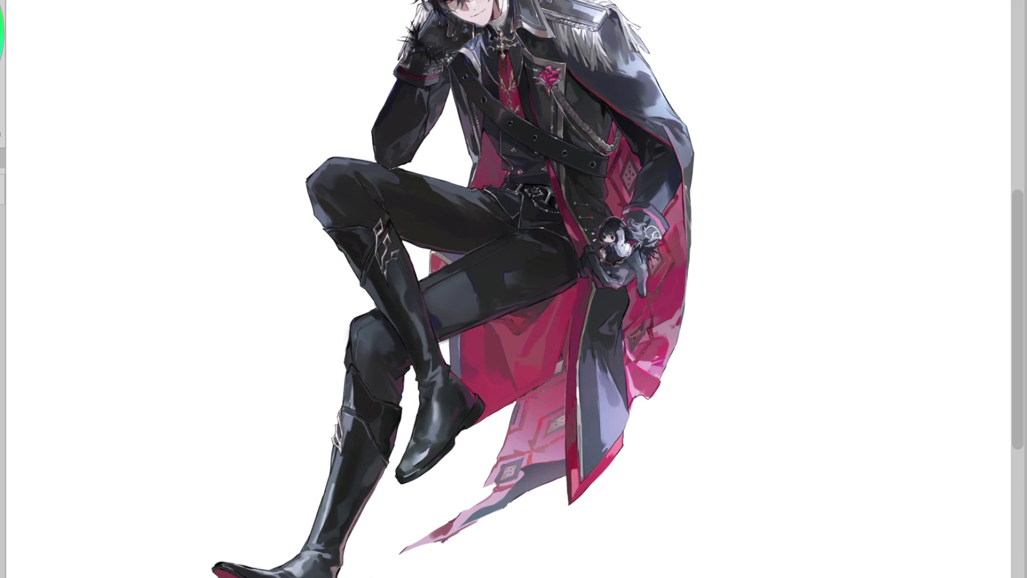
scroll(695, 214, down, 2)
scroll(695, 214, up, 1)
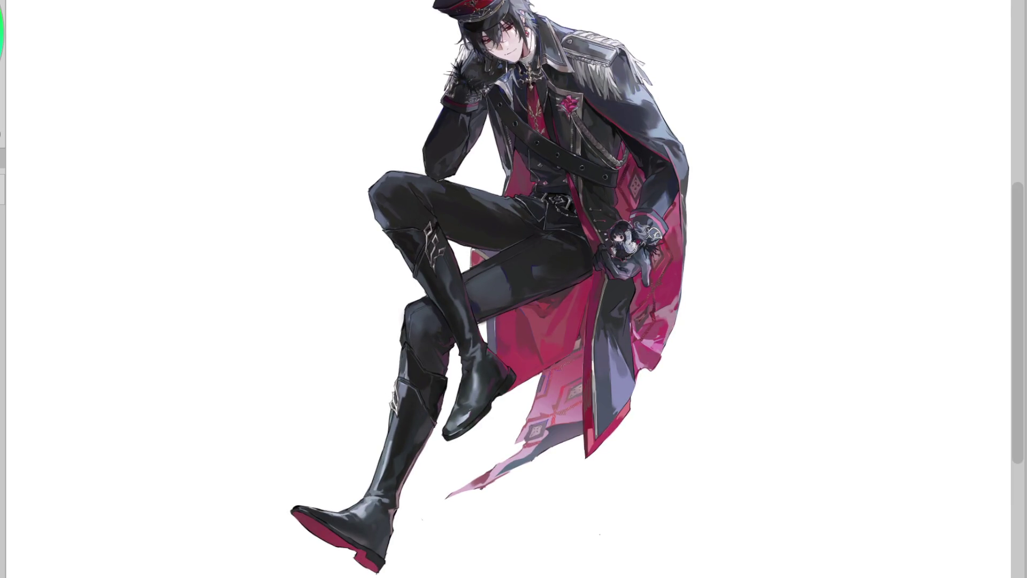
scroll(696, 304, down, 1)
scroll(696, 304, up, 1)
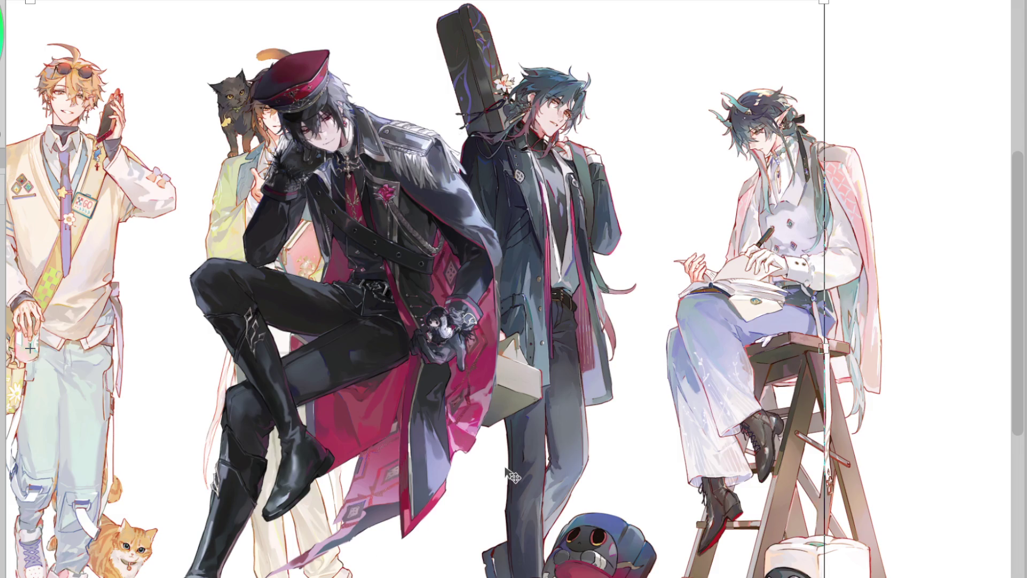
- Commit the transform placing the character lineup and scroll around to check it
key(Return)
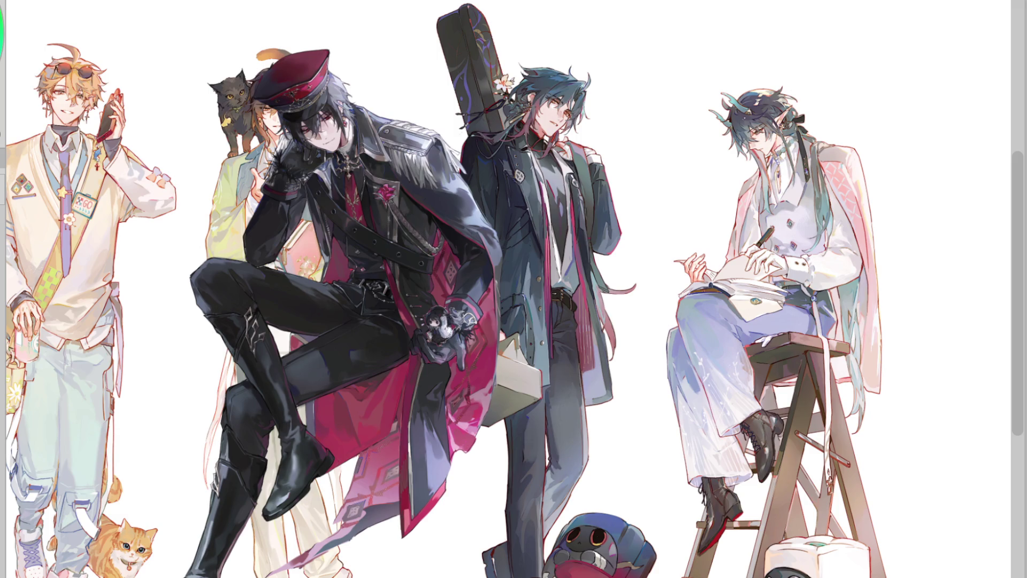
scroll(449, 321, up, 5)
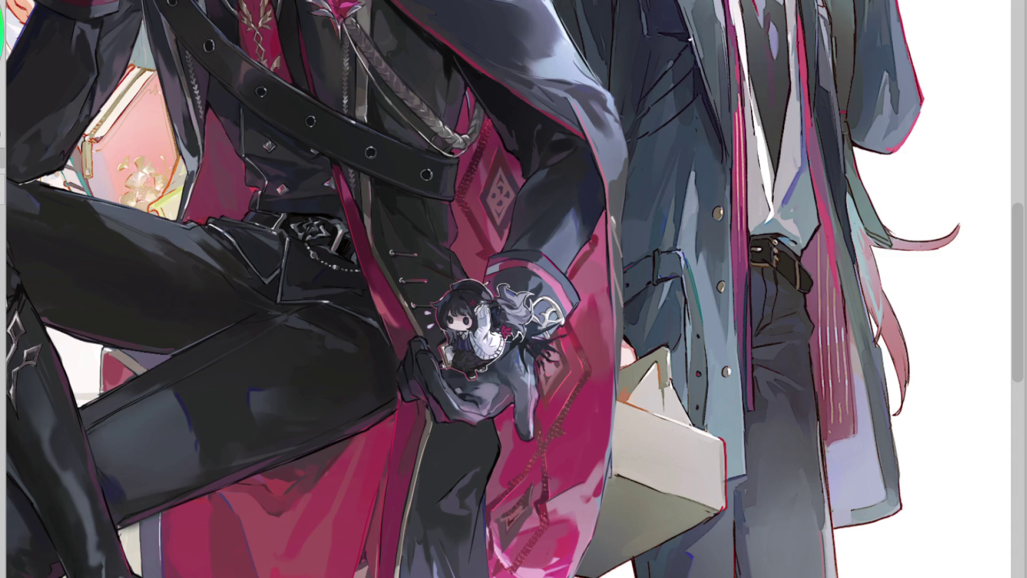
scroll(647, 289, down, 5)
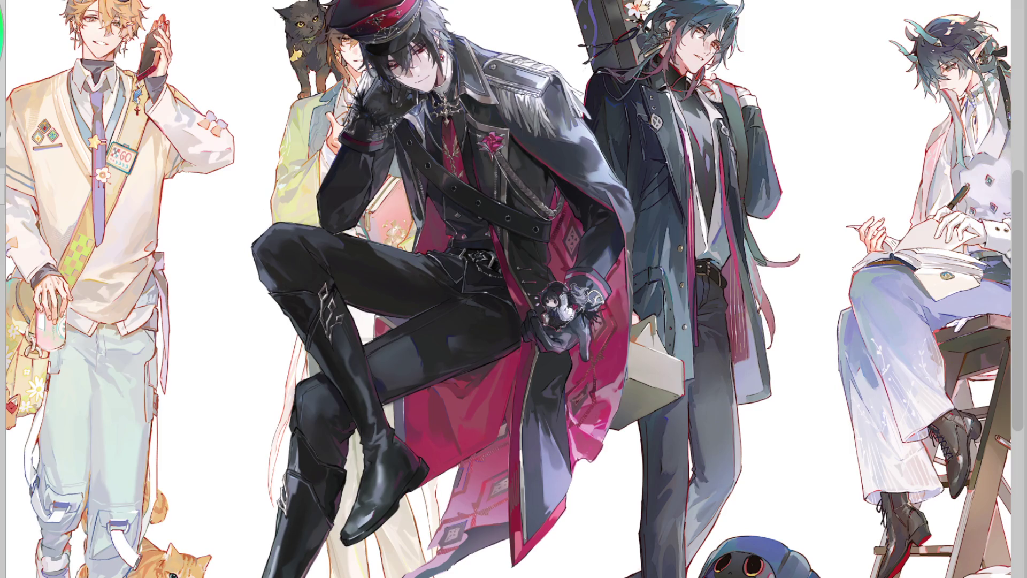
scroll(680, 428, down, 2)
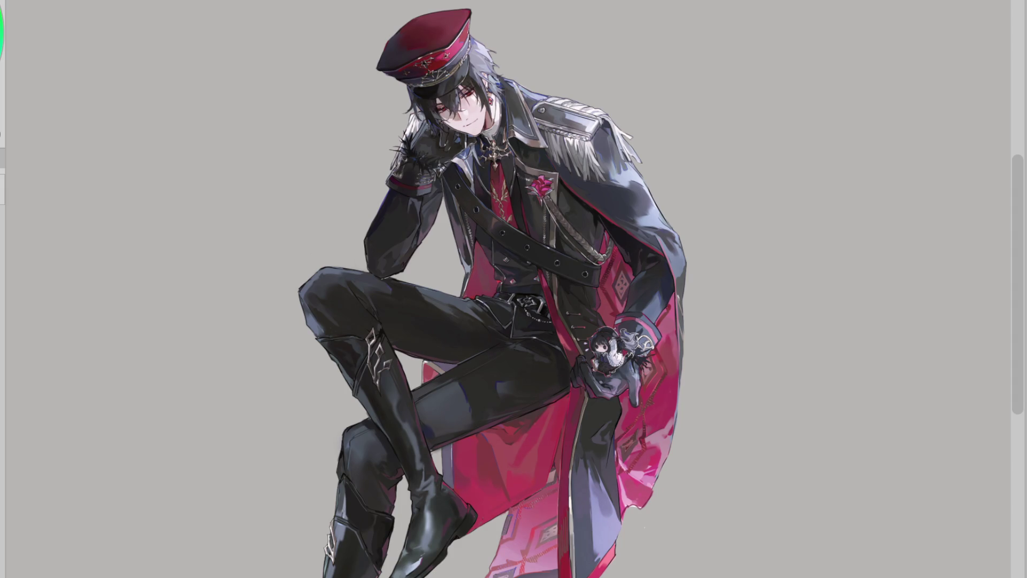
scroll(508, 289, down, 4)
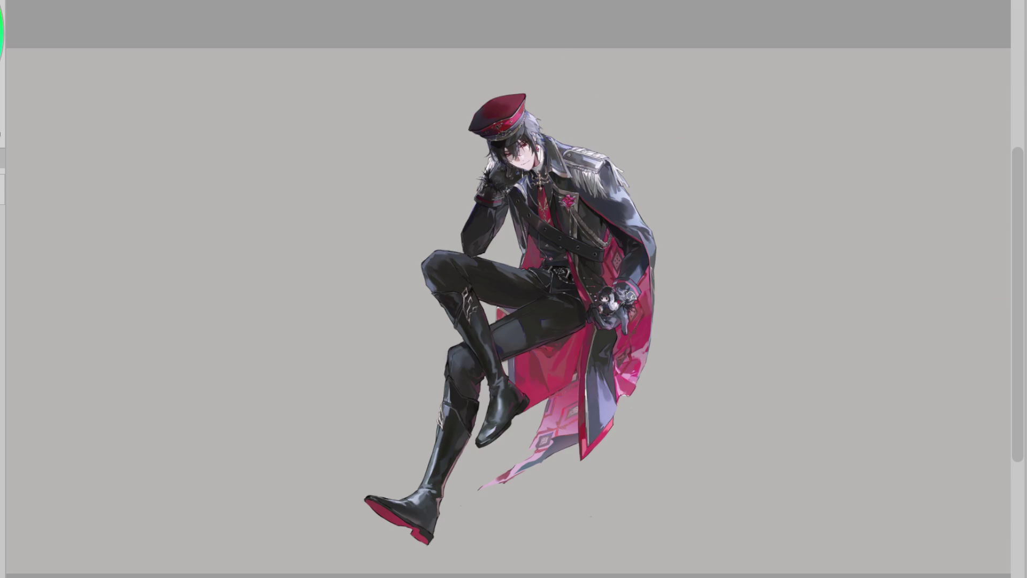
scroll(775, 256, up, 4)
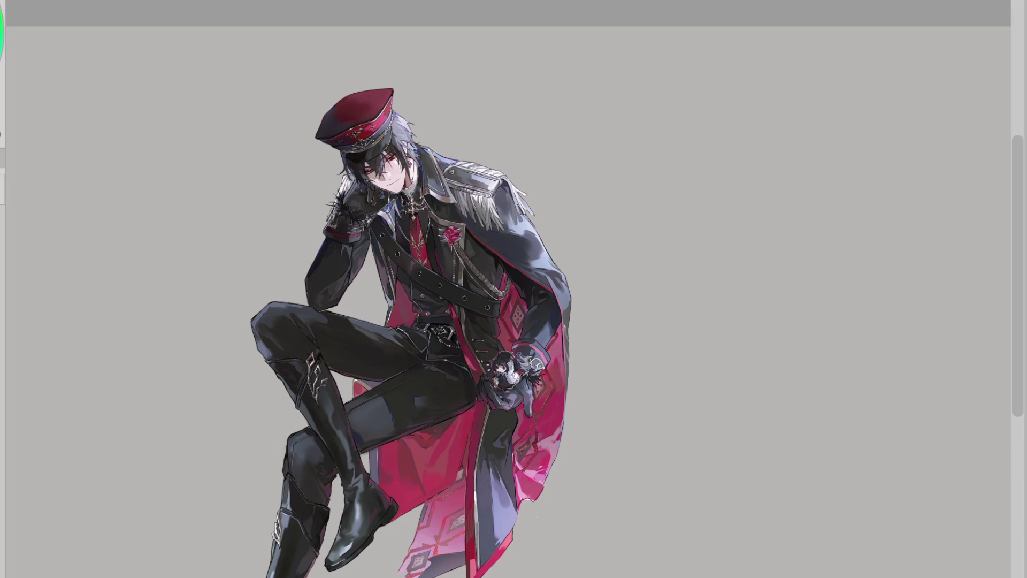
scroll(513, 299, down, 5)
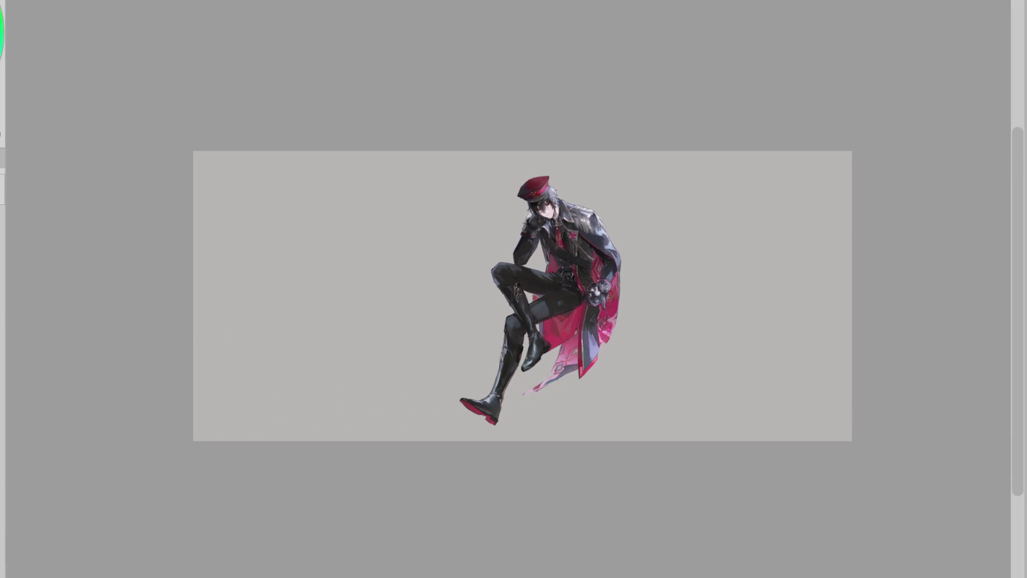
key(ctrl+t)
click(592, 464)
- Paste the uniformed man from the gray sheet onto the blank white page
click(615, 3)
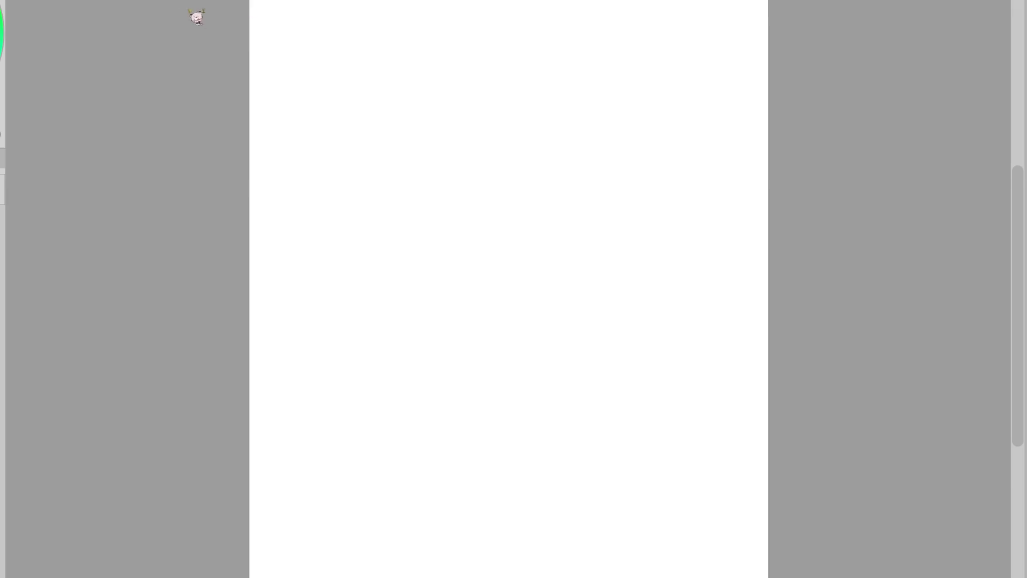
click(195, 16)
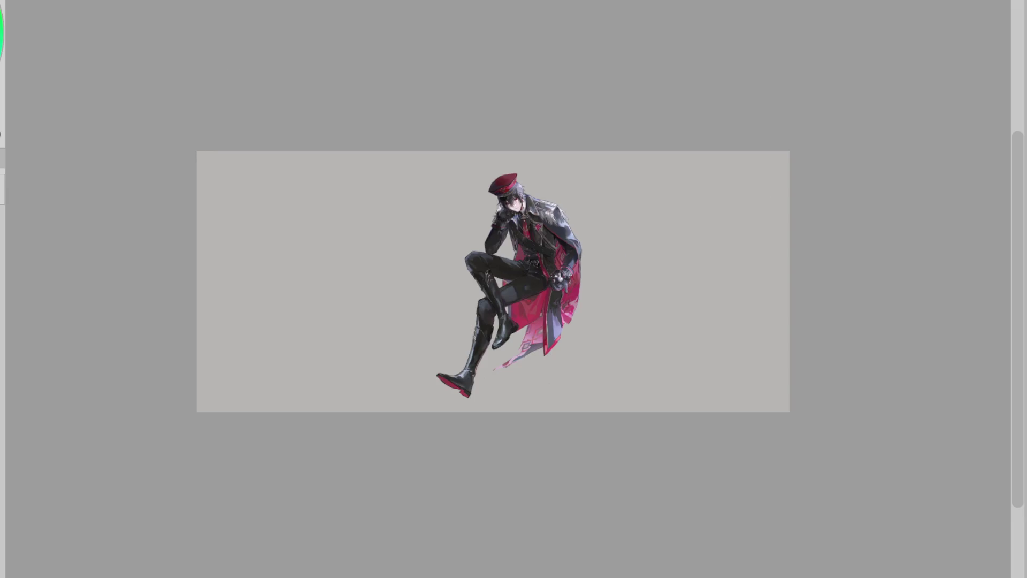
click(378, 3)
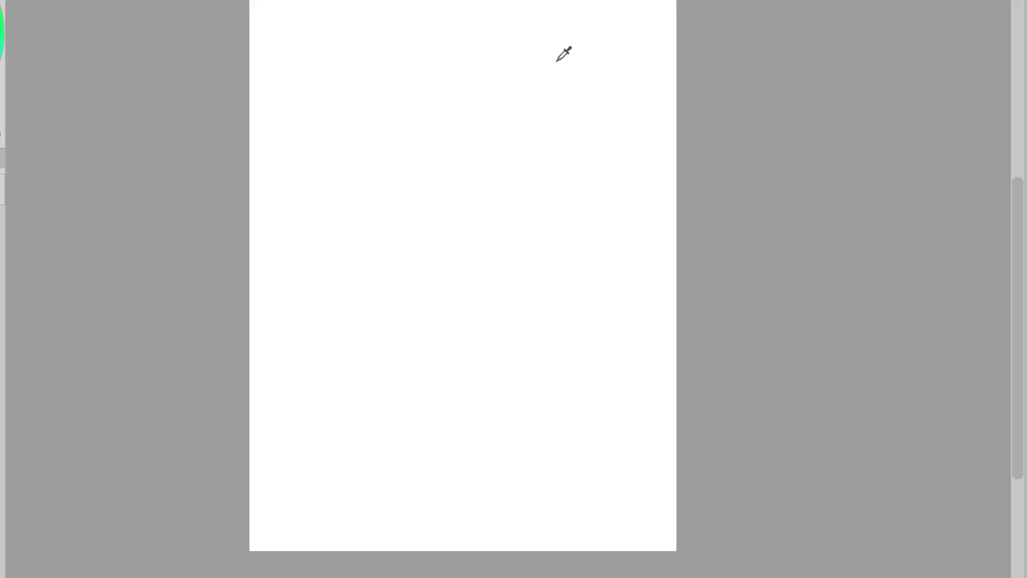
key(ctrl+v)
- Shrink the pasted figure slightly from its bottom edge in two Free Transform passes
key(ctrl+t)
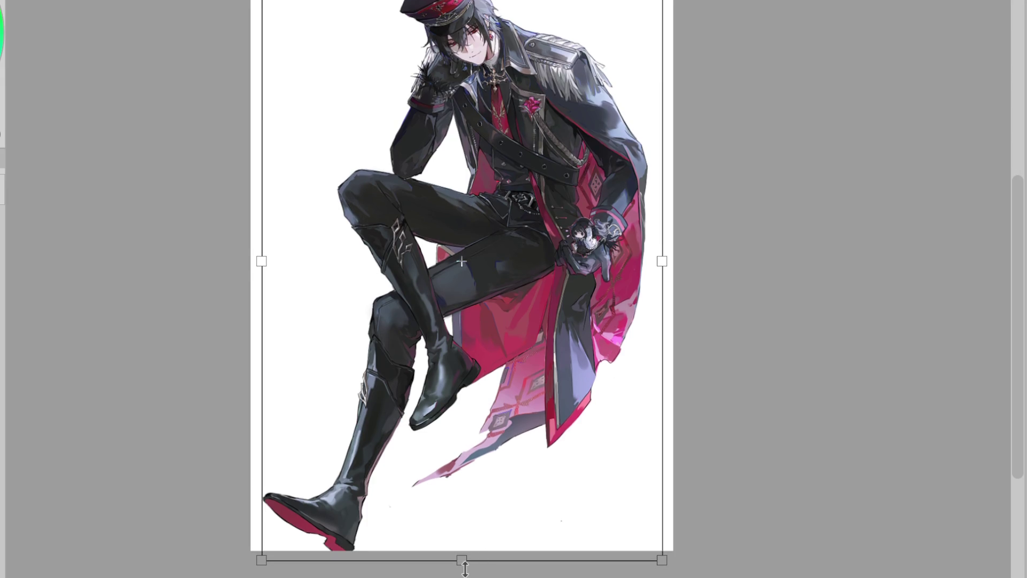
drag(462, 561, 463, 552)
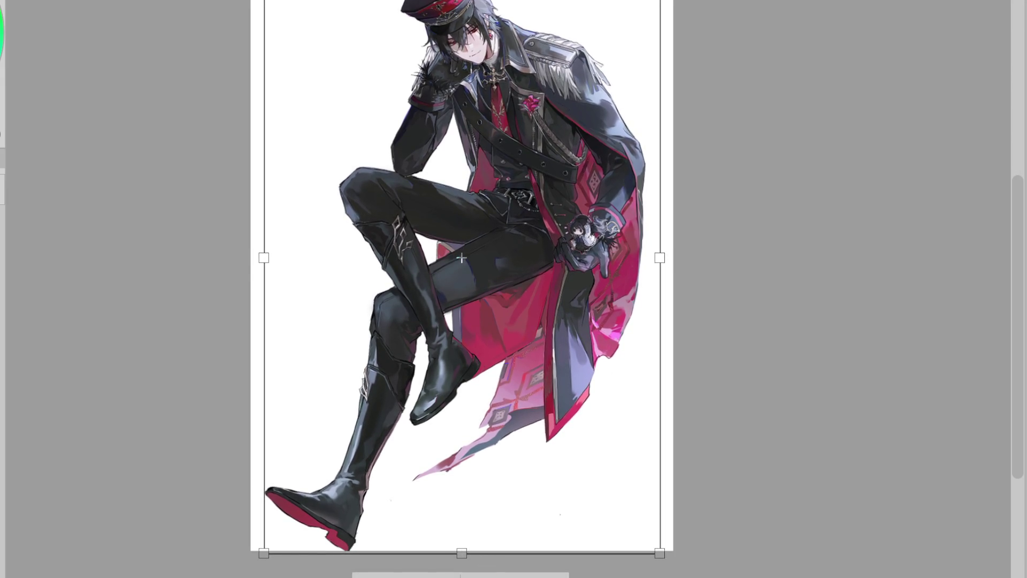
key(Return)
key(ctrl+t)
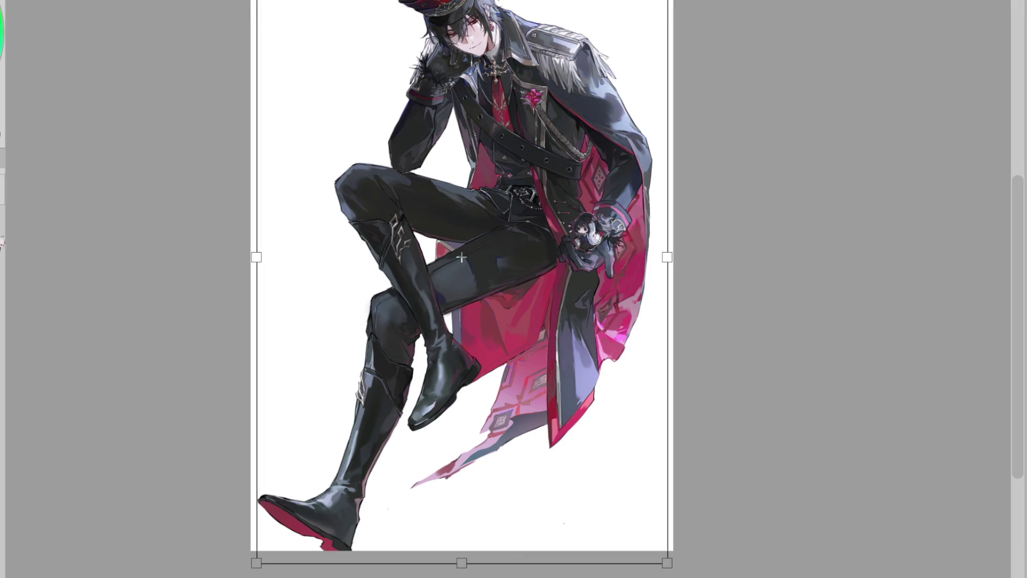
drag(461, 563, 461, 550)
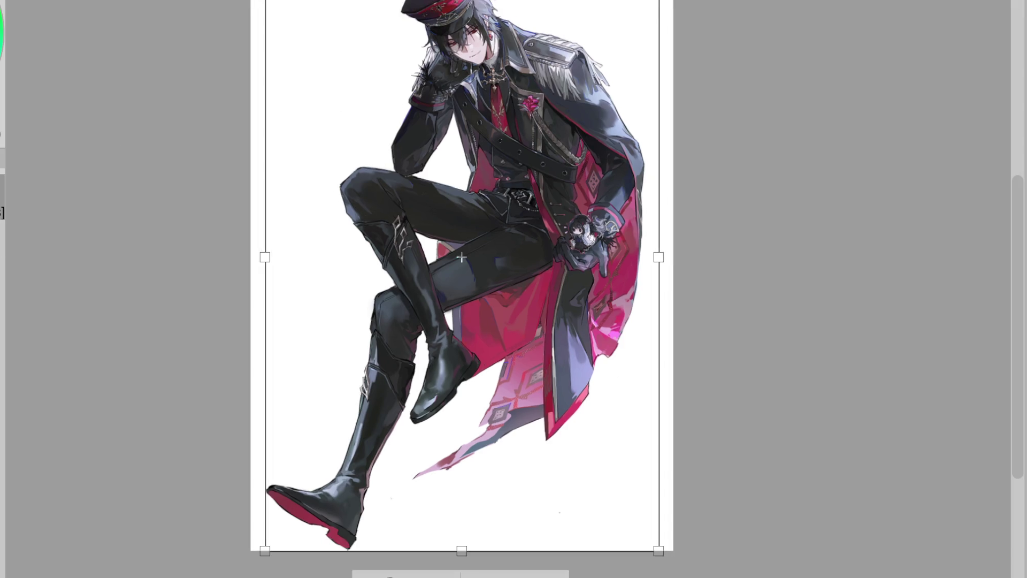
key(Return)
scroll(390, 540, up, 3)
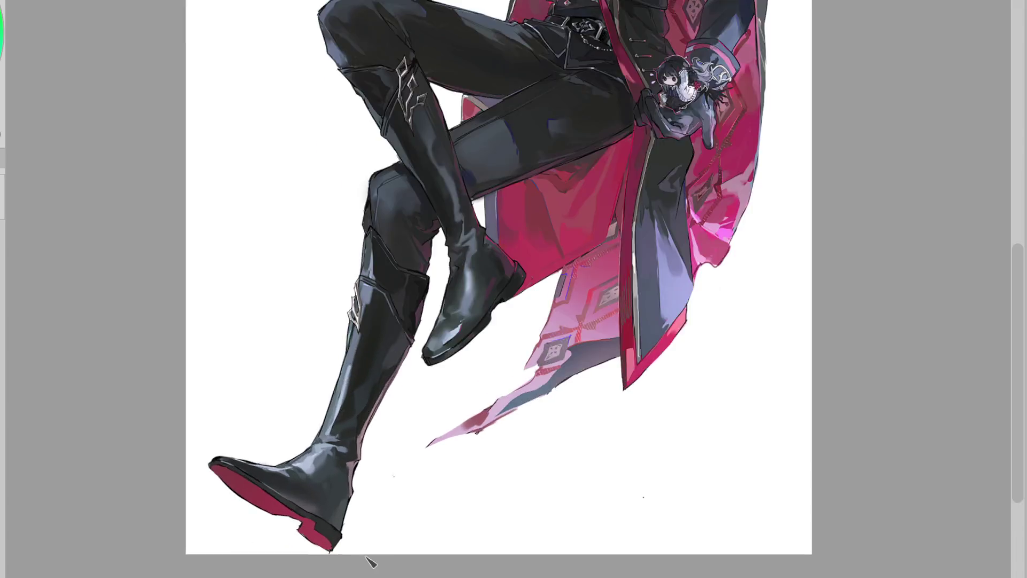
scroll(390, 539, down, 5)
scroll(446, 229, up, 2)
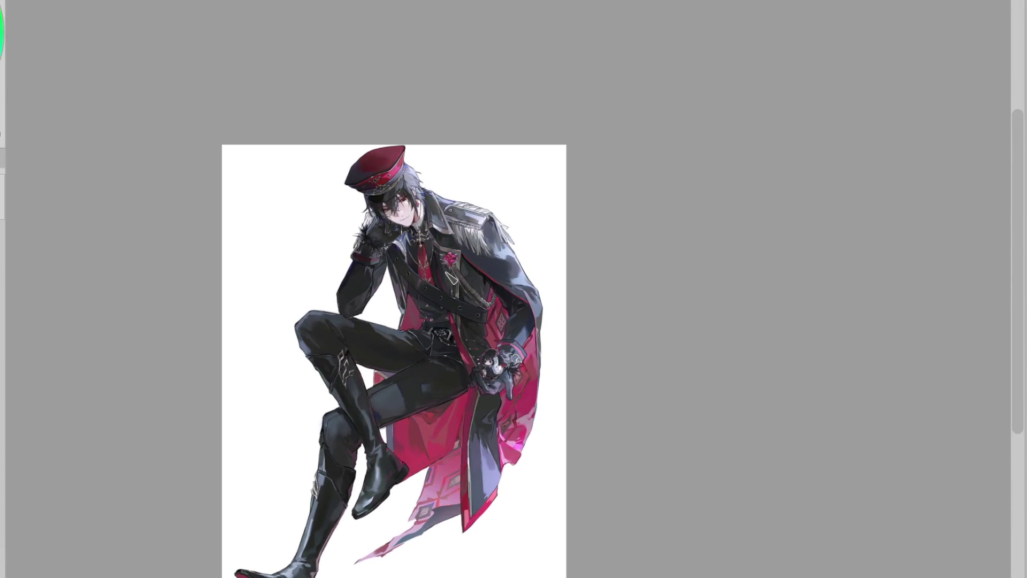
scroll(476, 298, up, 1)
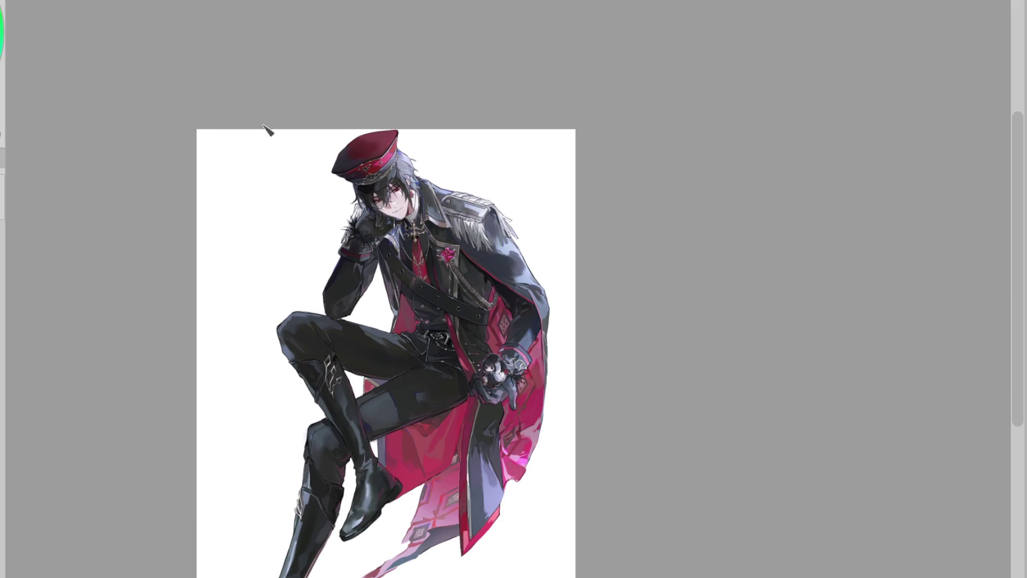
key(ctrl+z)
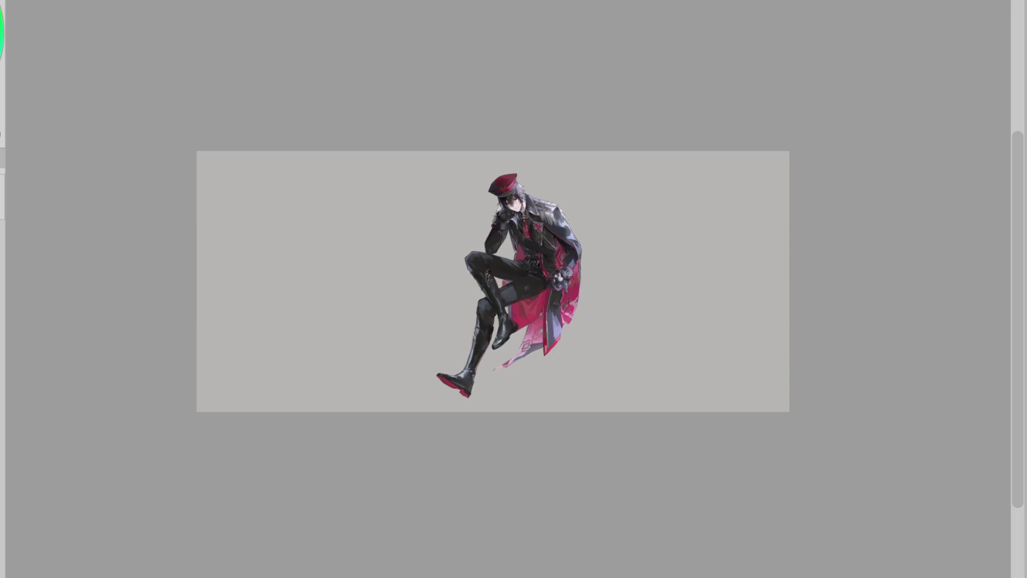
key(ctrl+z)
key(ctrl+z)
scroll(628, 221, up, 2)
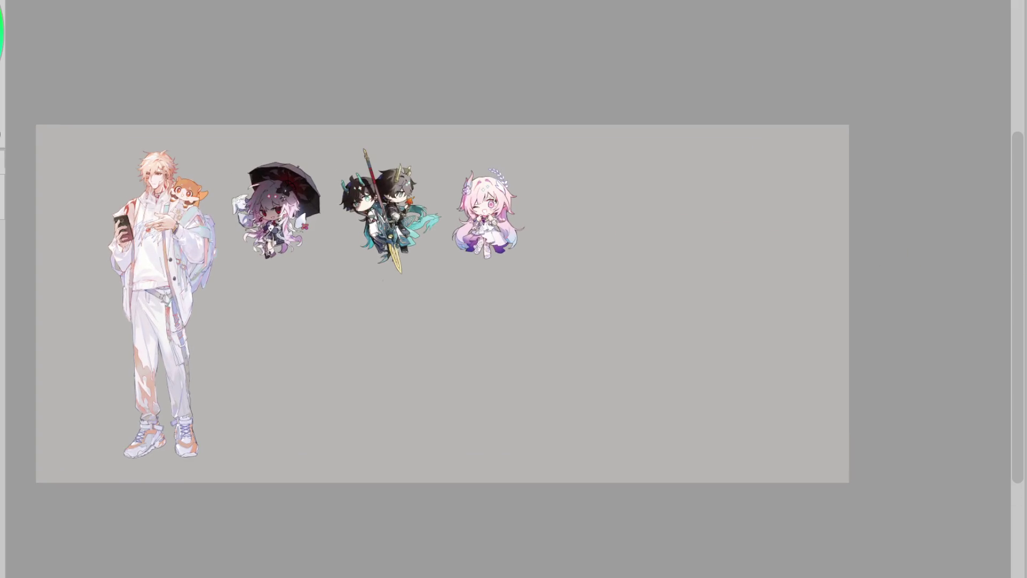
mouse_move(204, 134)
mouse_down()
mouse_move(143, 487)
mouse_move(275, 302)
mouse_move(238, 187)
mouse_up()
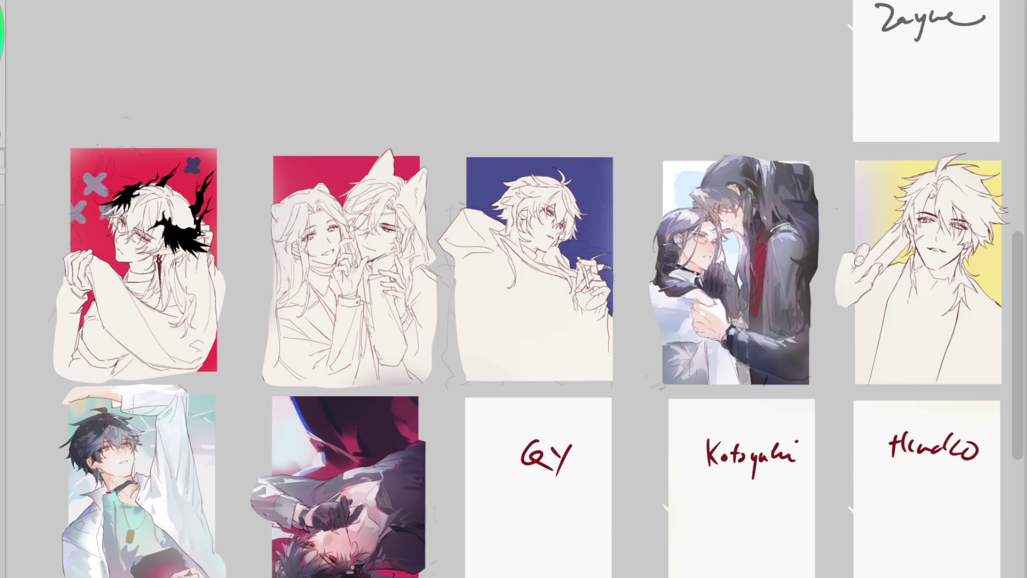
key(ctrl+v)
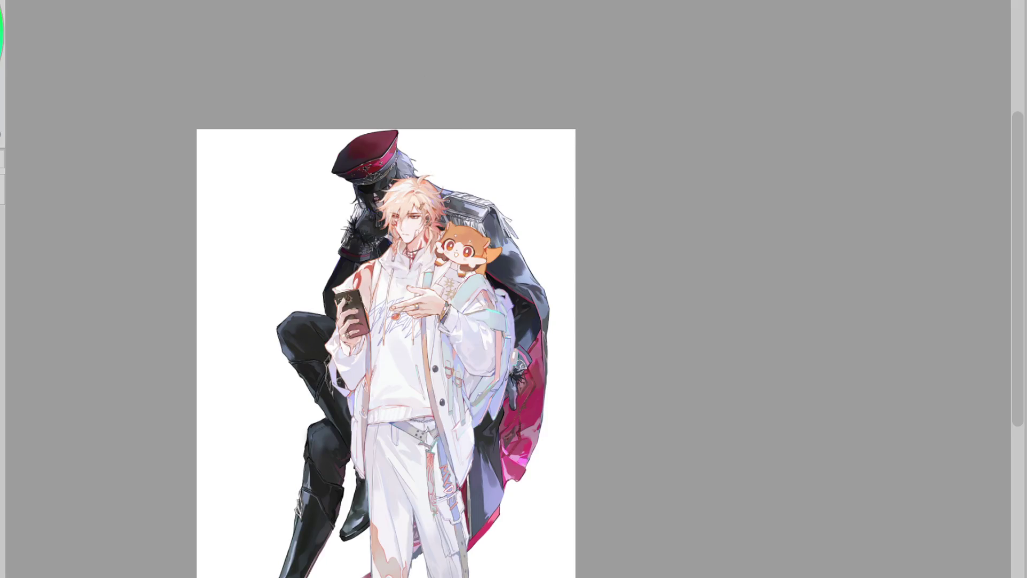
key(ctrl+z)
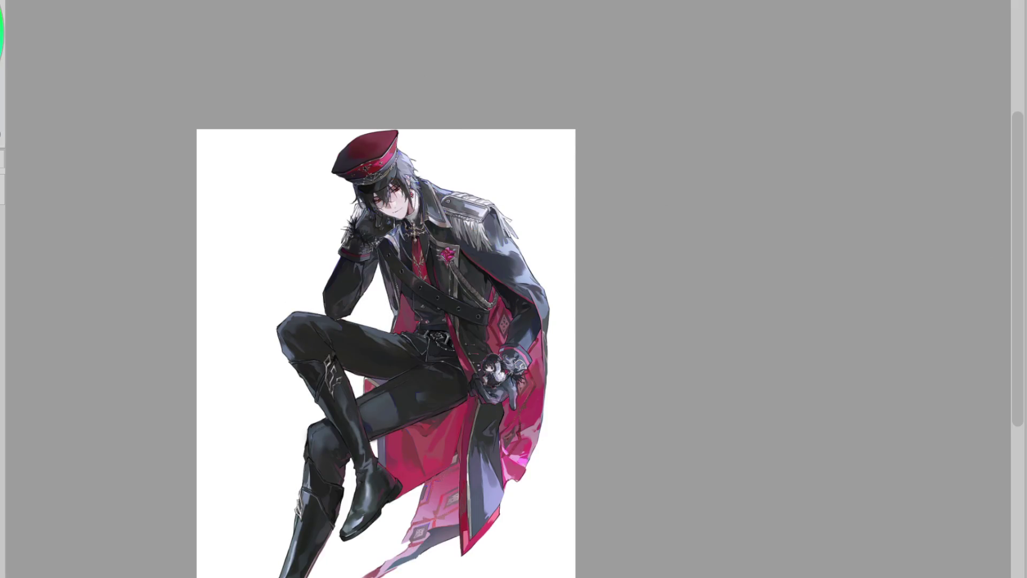
key(ctrl+z)
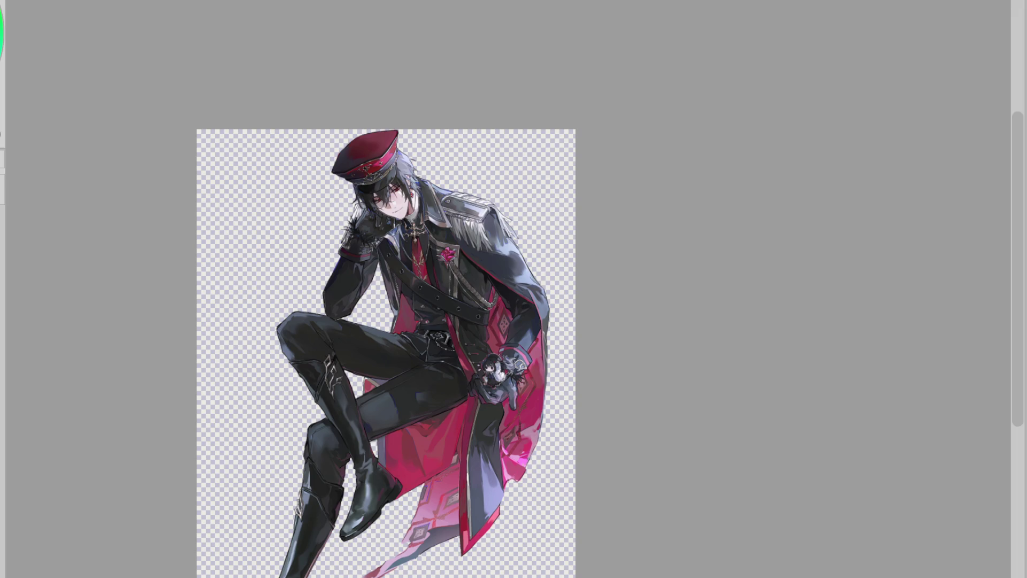
- Zoom in and start a Free Transform on the white-clad man with his pet
scroll(395, 164, up, 5)
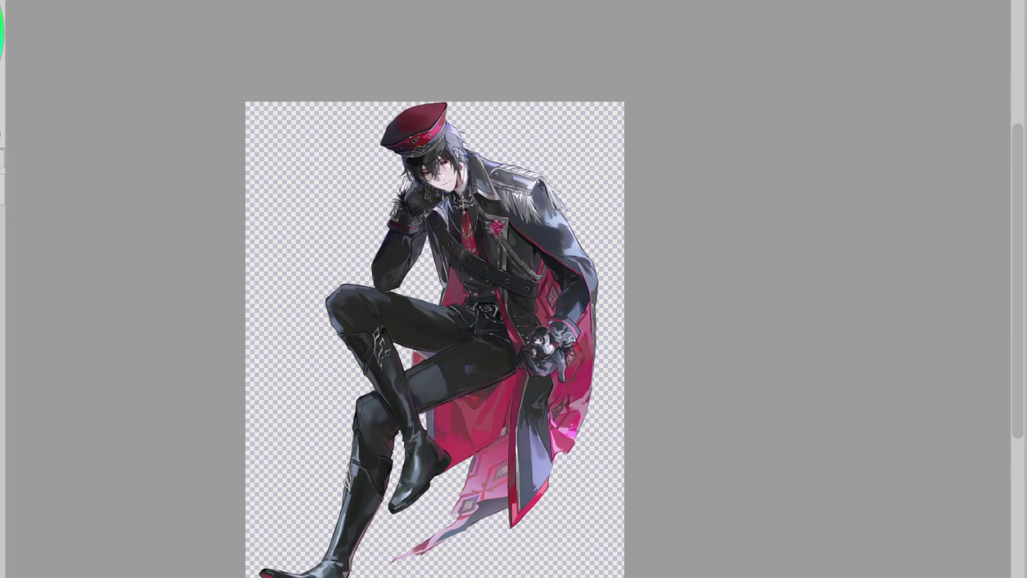
key(ctrl+t)
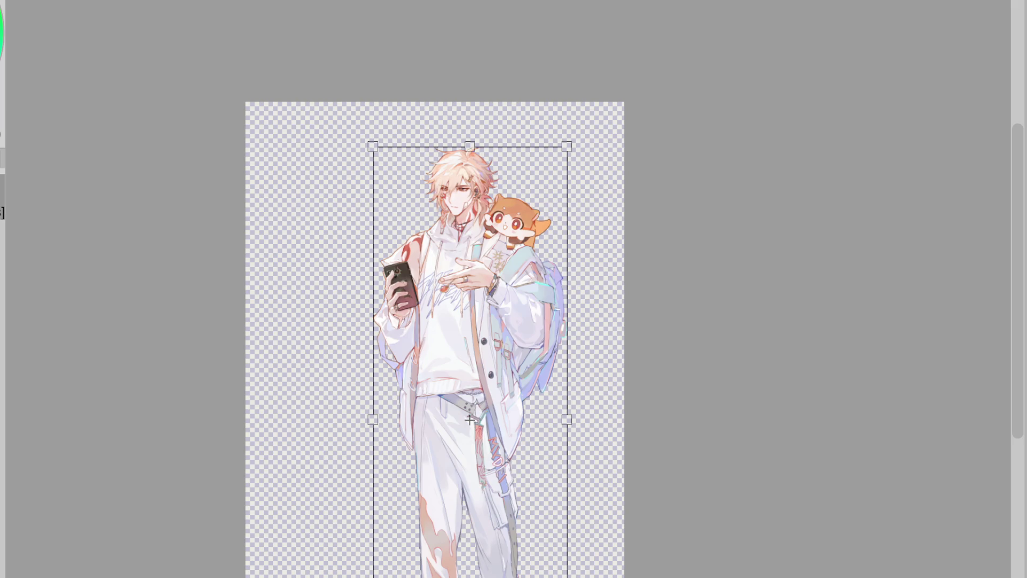
- Shrink the figure, move it toward the top of the page, and confirm the transform
drag(469, 420, 435, 364)
key(Return)
scroll(470, 201, up, 5)
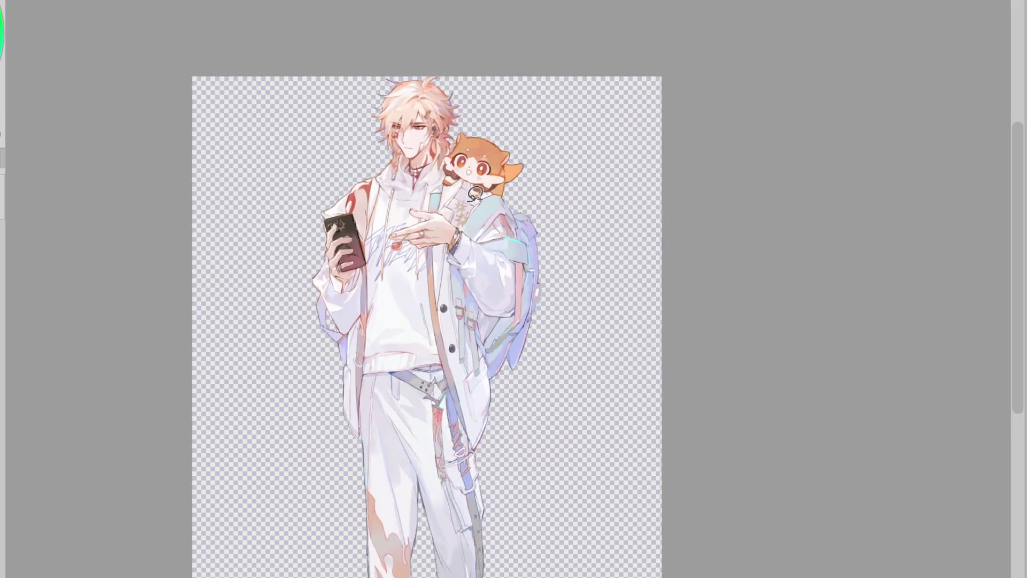
scroll(409, 35, down, 5)
scroll(410, 35, up, 6)
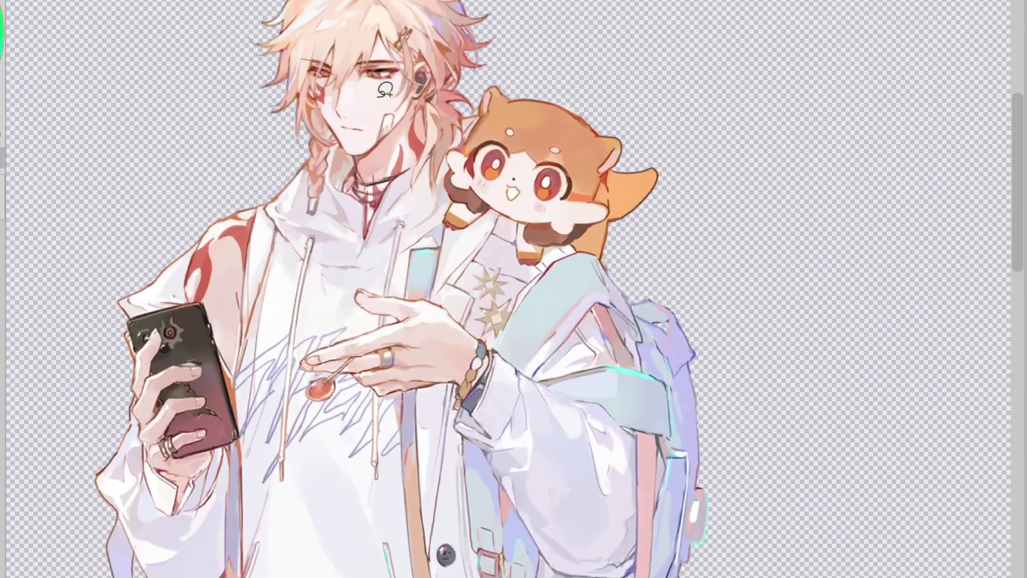
scroll(382, 219, up, 2)
scroll(382, 219, down, 2)
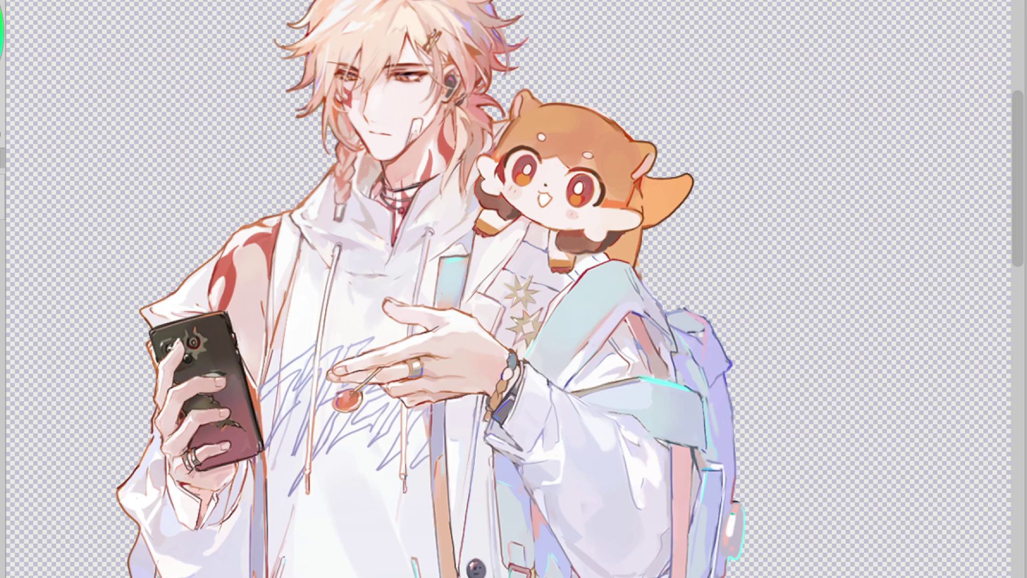
- Try a solid white fill on the figure, then undo back to the fully coloured version
key(shift+alt+BackSpace)
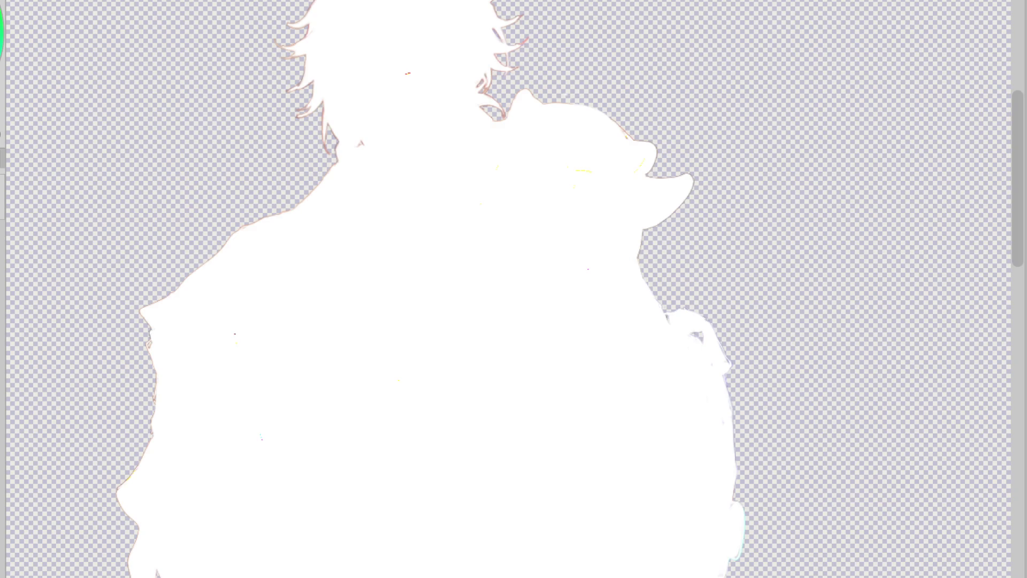
key(ctrl+z)
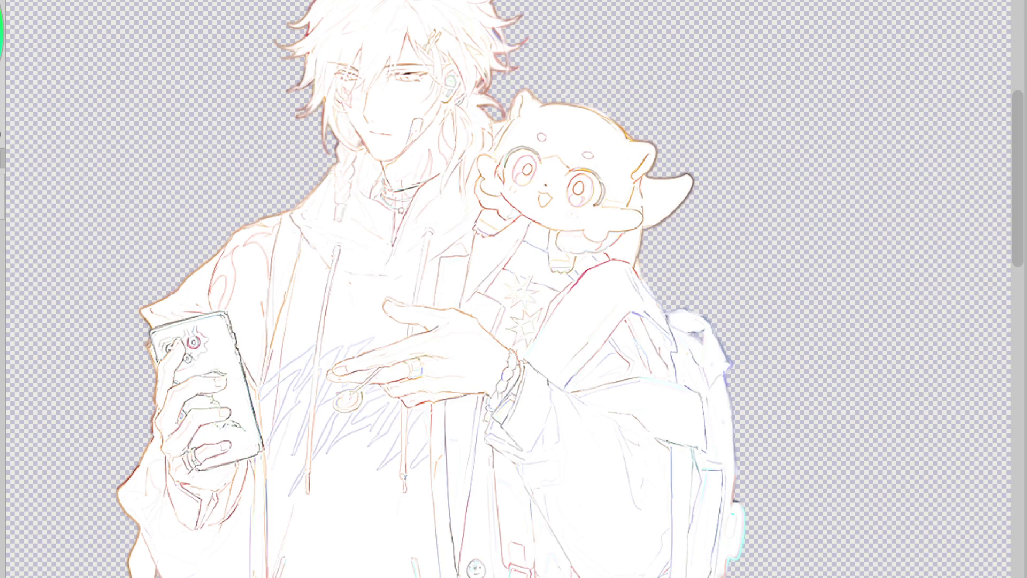
key(ctrl+z)
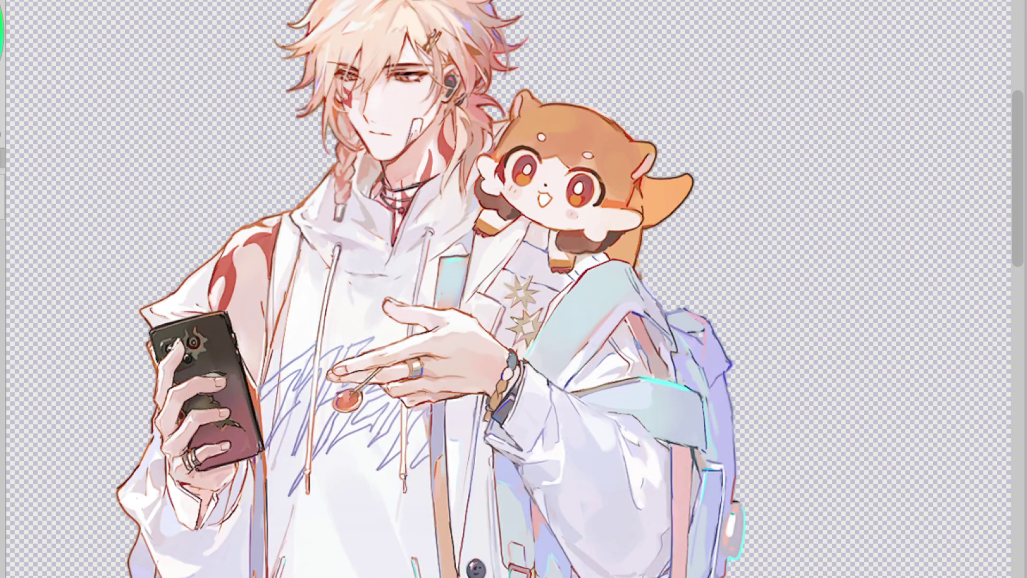
scroll(414, 76, up, 3)
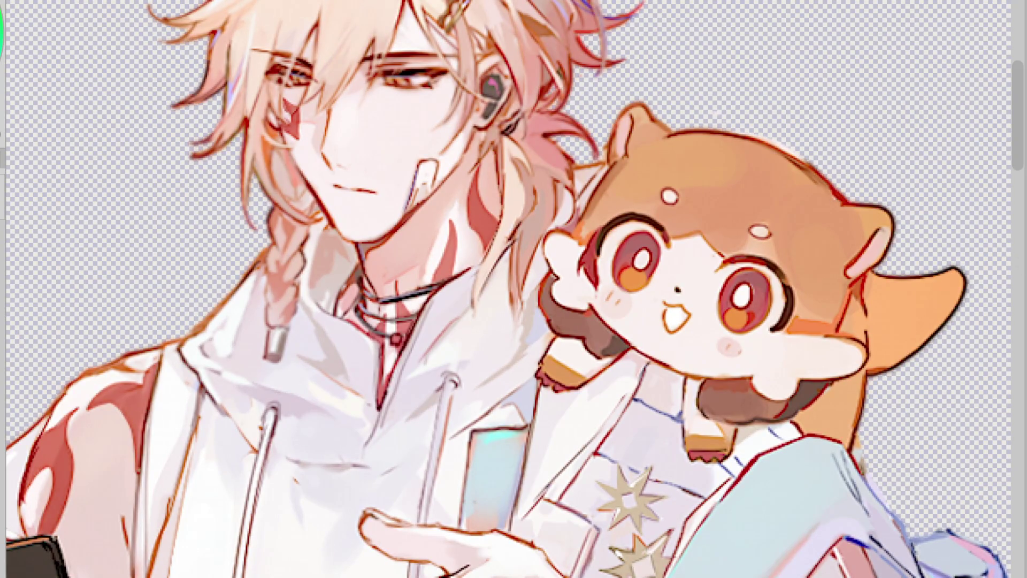
scroll(354, 47, down, 2)
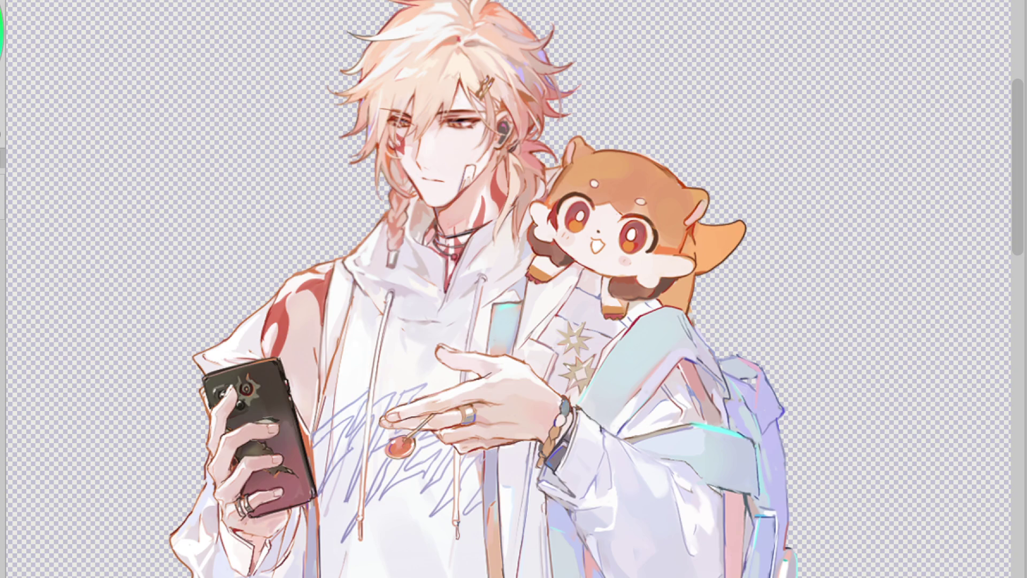
scroll(623, 43, up, 1)
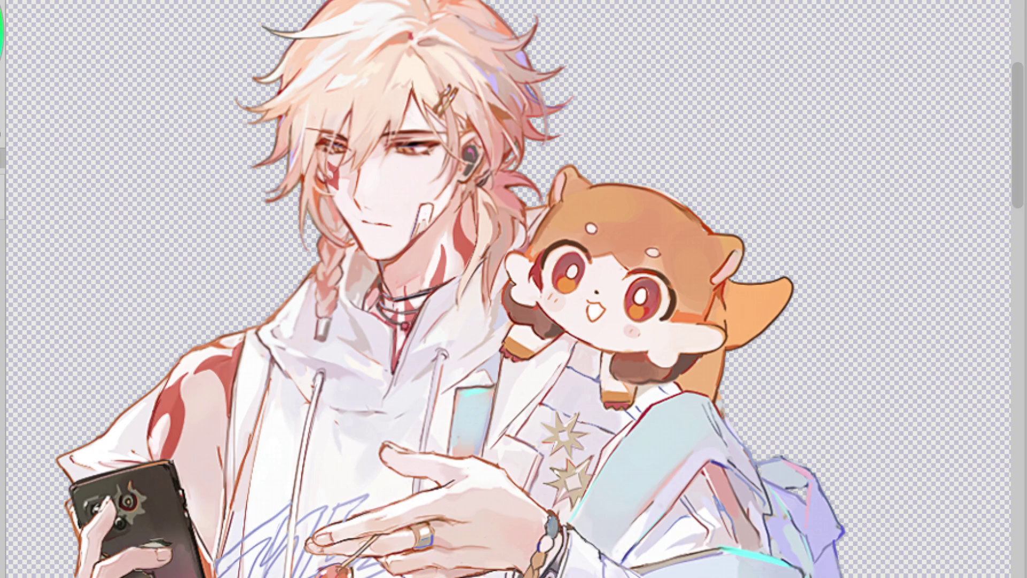
- Brush white over the shading beside the hoodie's left drawstring
drag(299, 393, 294, 530)
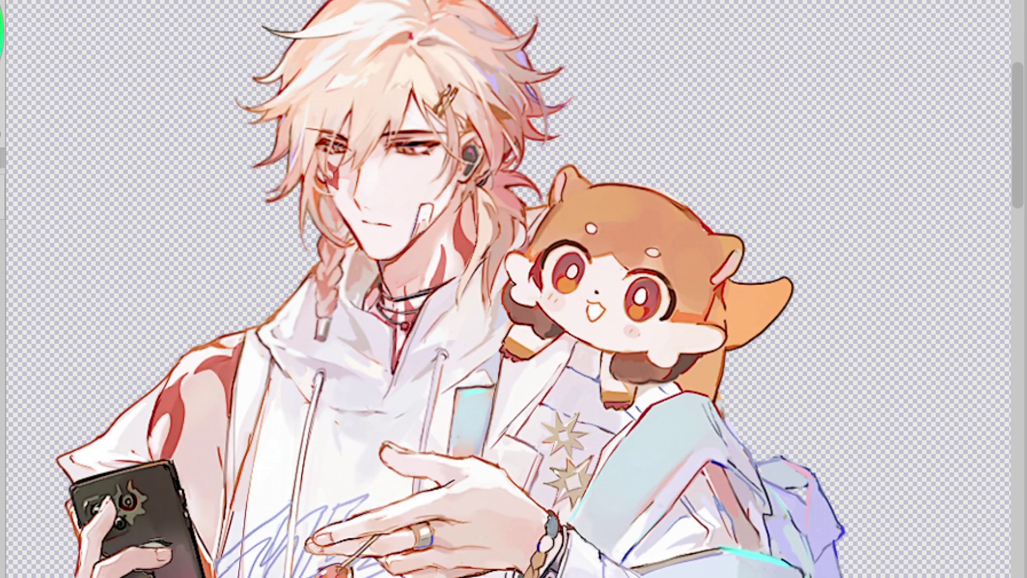
scroll(514, 289, down, 5)
scroll(490, 233, up, 2)
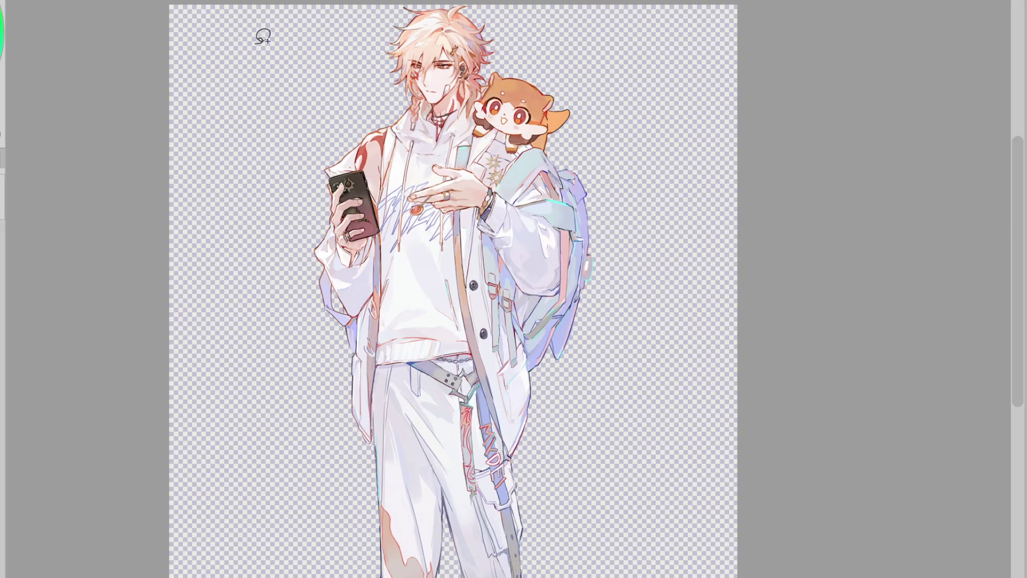
scroll(481, 104, up, 3)
scroll(502, 104, down, 3)
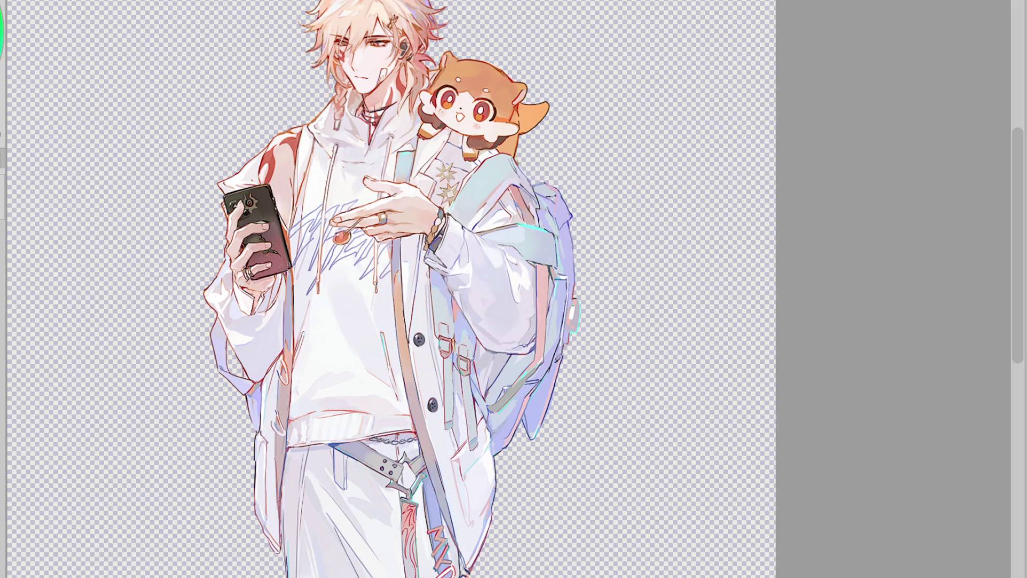
scroll(390, 289, down, 3)
scroll(387, 289, up, 1)
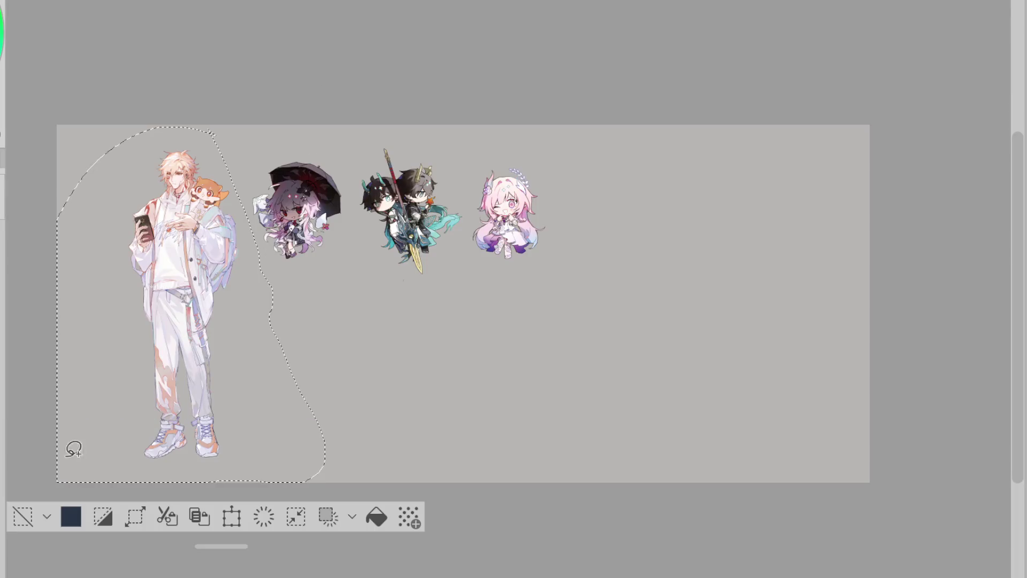
mouse_move(261, 130)
mouse_down()
mouse_move(270, 262)
mouse_move(489, 2)
mouse_move(364, 5)
mouse_up()
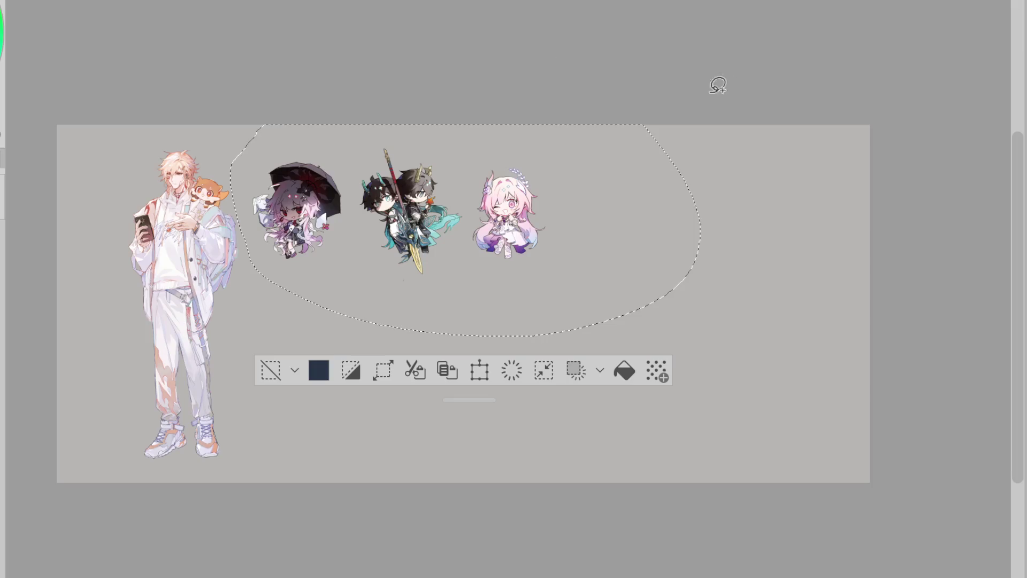
click(270, 369)
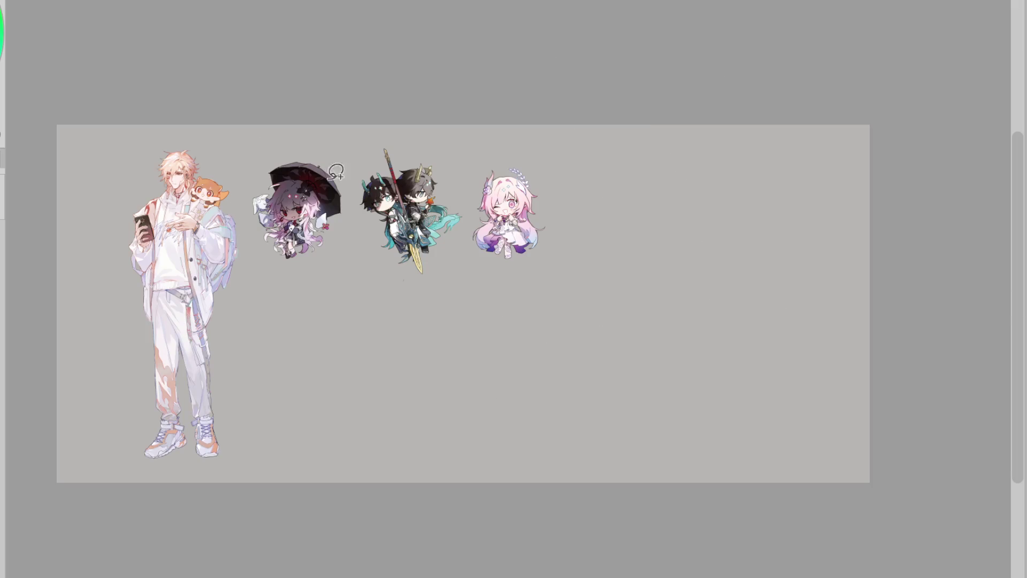
drag(360, 206, 333, 153)
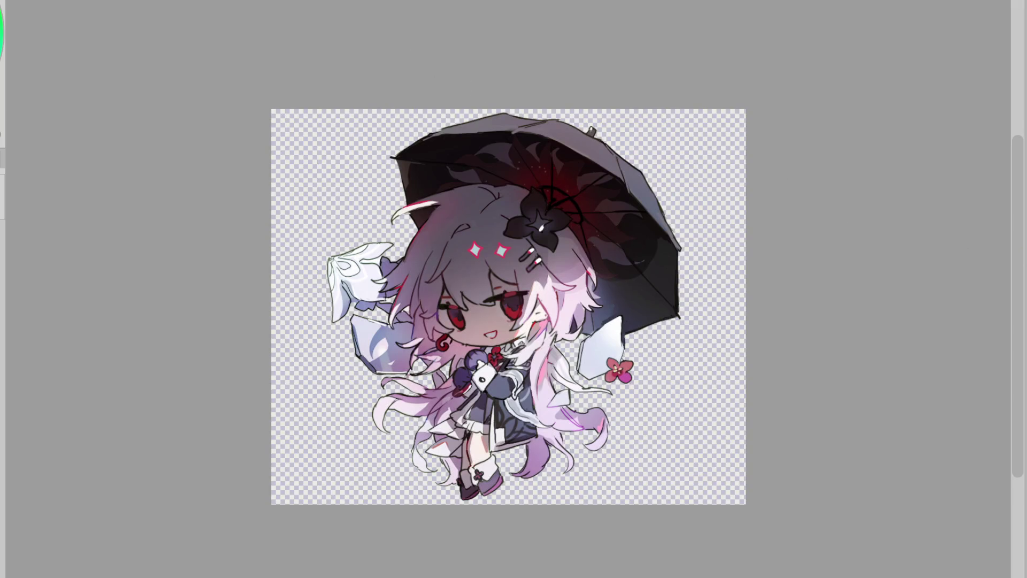
scroll(656, 246, up, 1)
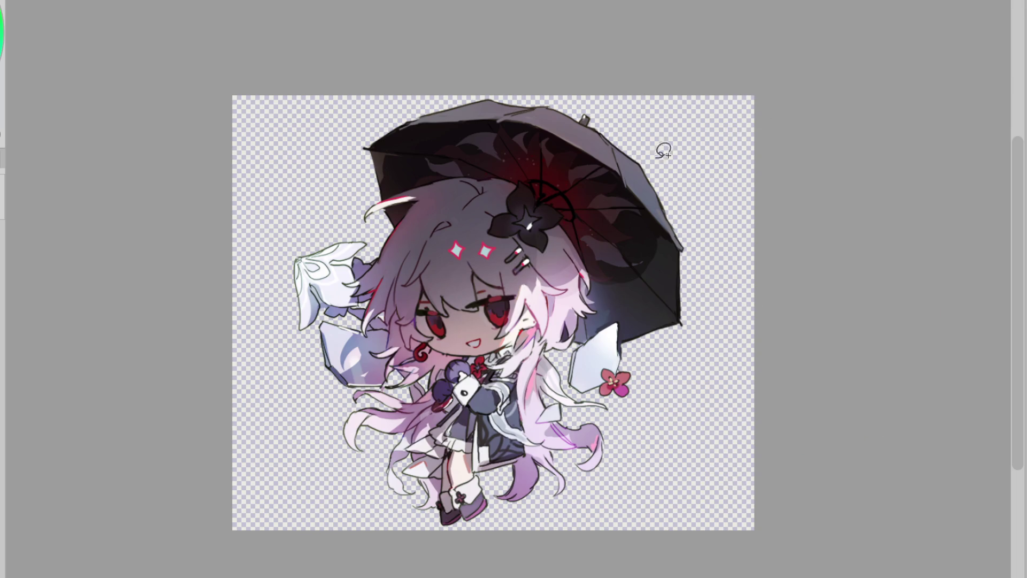
click(586, 289)
alt+click(542, 267)
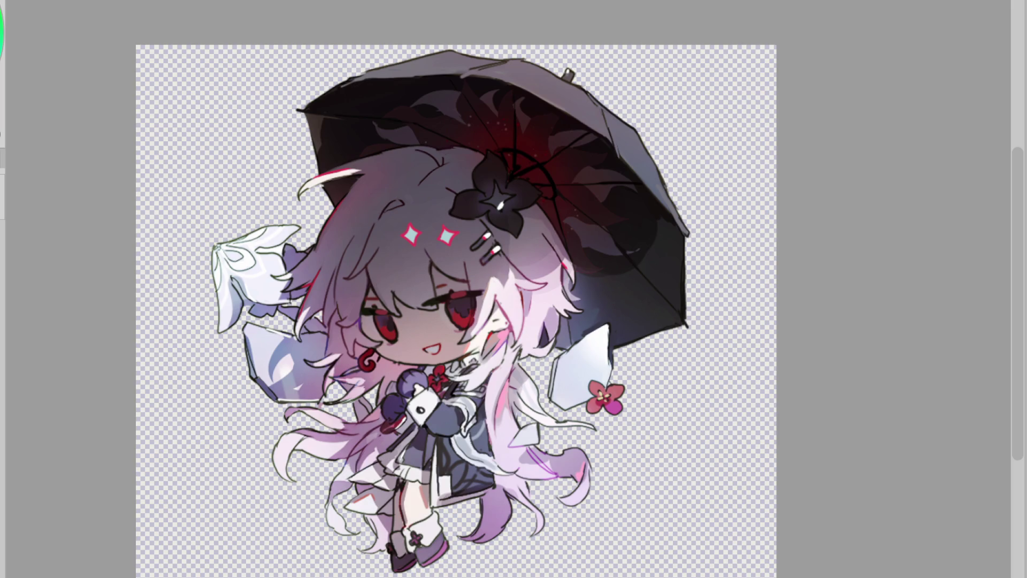
click(554, 281)
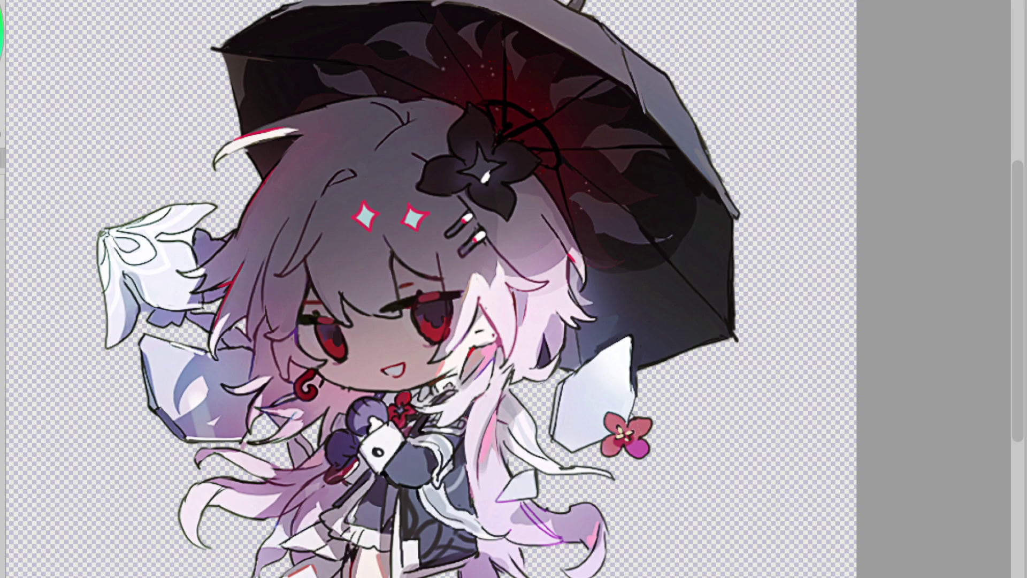
key(ctrl+0)
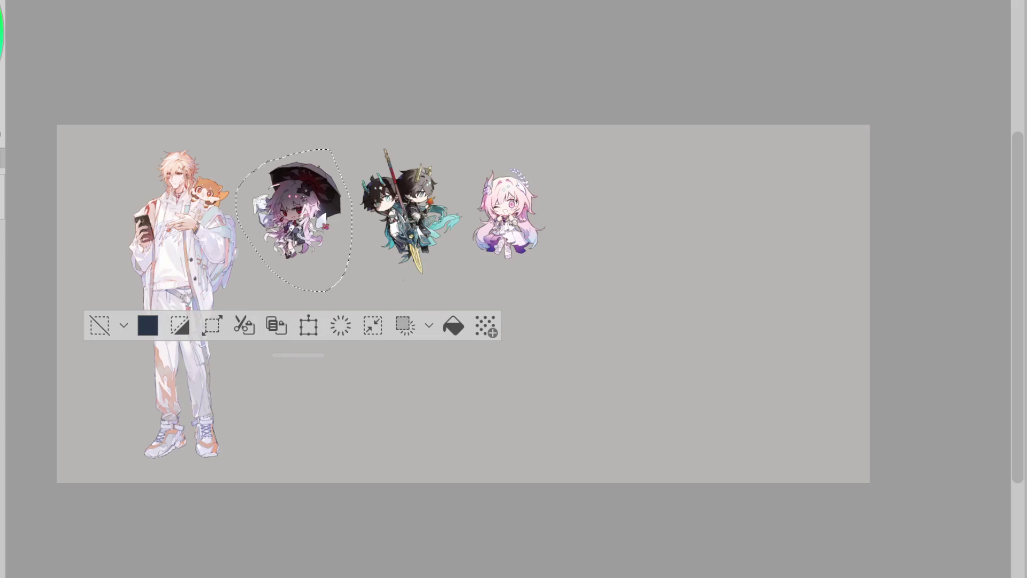
- Lasso the dragon-horned chibi pair carrying the spear on the sheet
mouse_move(398, 133)
mouse_down()
mouse_move(369, 138)
mouse_move(382, 280)
mouse_move(465, 217)
mouse_move(418, 171)
mouse_move(461, 231)
mouse_up()
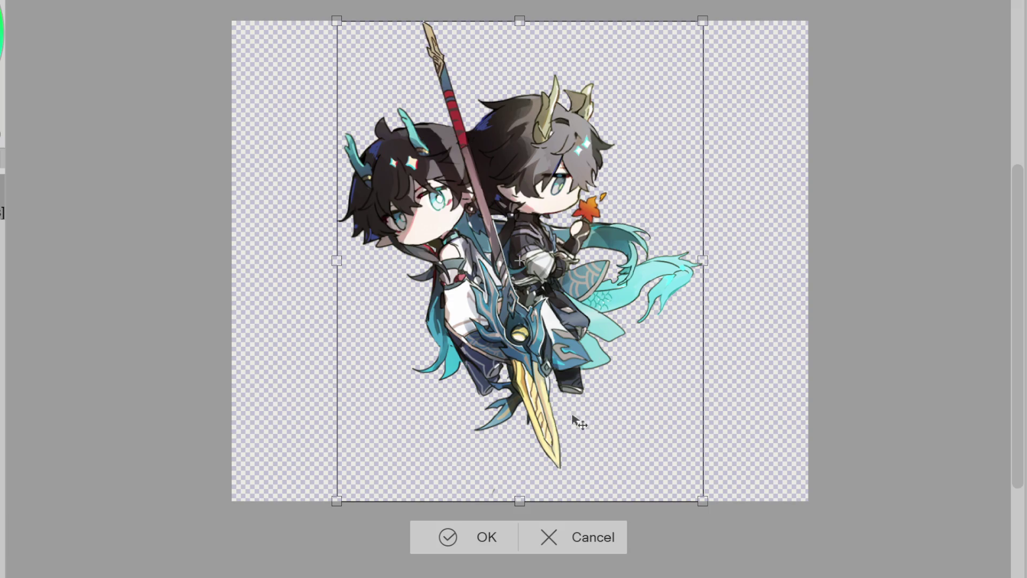
- Discard the pending transform, then scale the spear-carrying chibi pair down and apply the smaller size
click(551, 537)
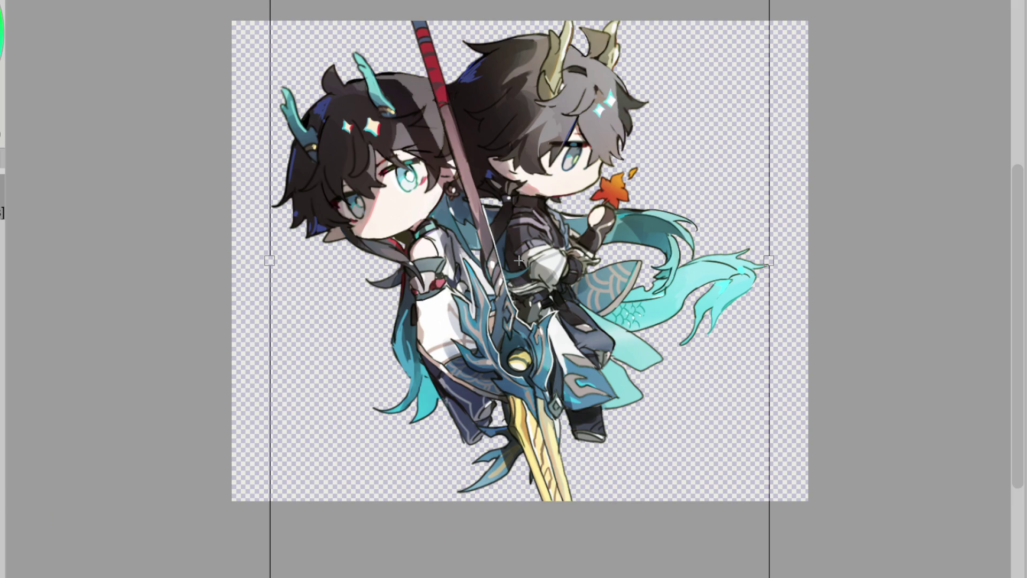
mouse_move(519, 572)
mouse_down()
mouse_move(516, 491)
mouse_move(541, 493)
mouse_move(542, 523)
mouse_up()
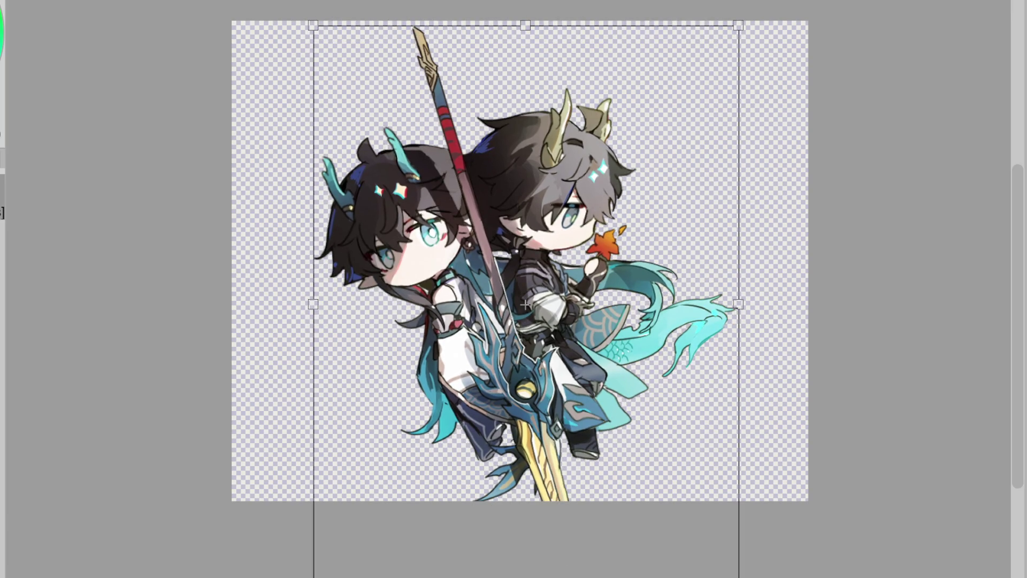
mouse_move(529, 575)
mouse_down()
mouse_move(524, 523)
mouse_move(511, 533)
mouse_up()
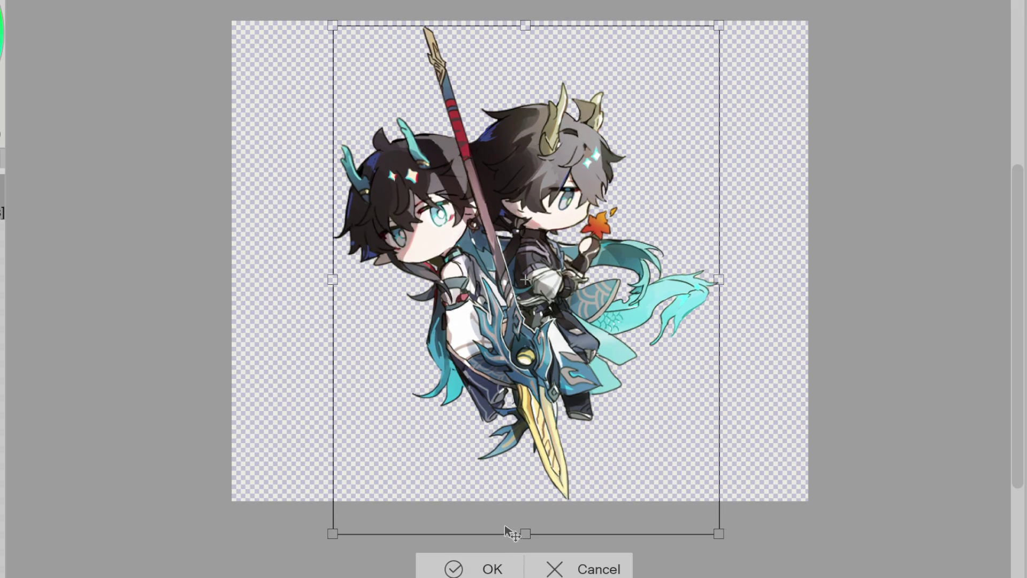
click(454, 568)
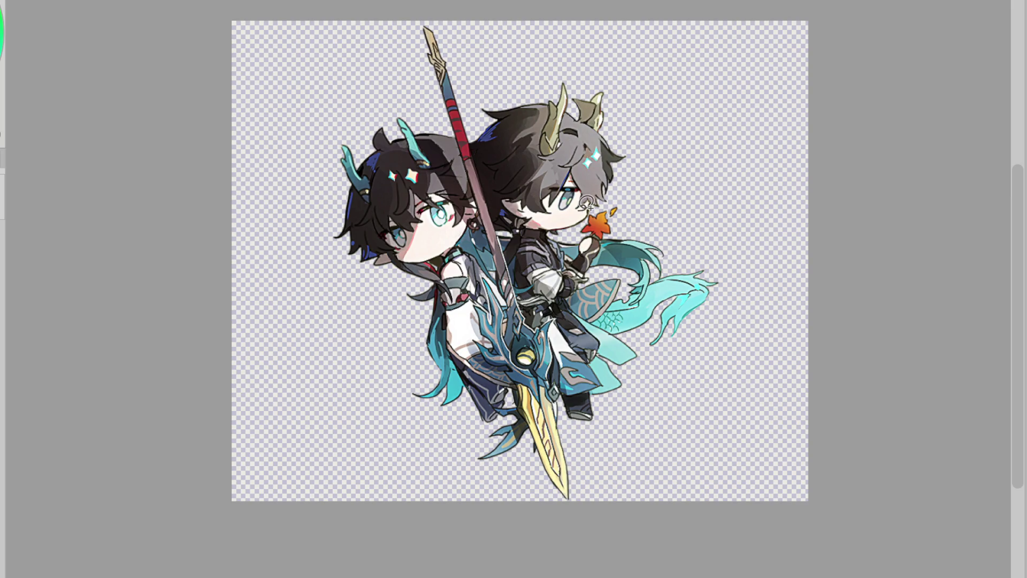
scroll(503, 264, up, 5)
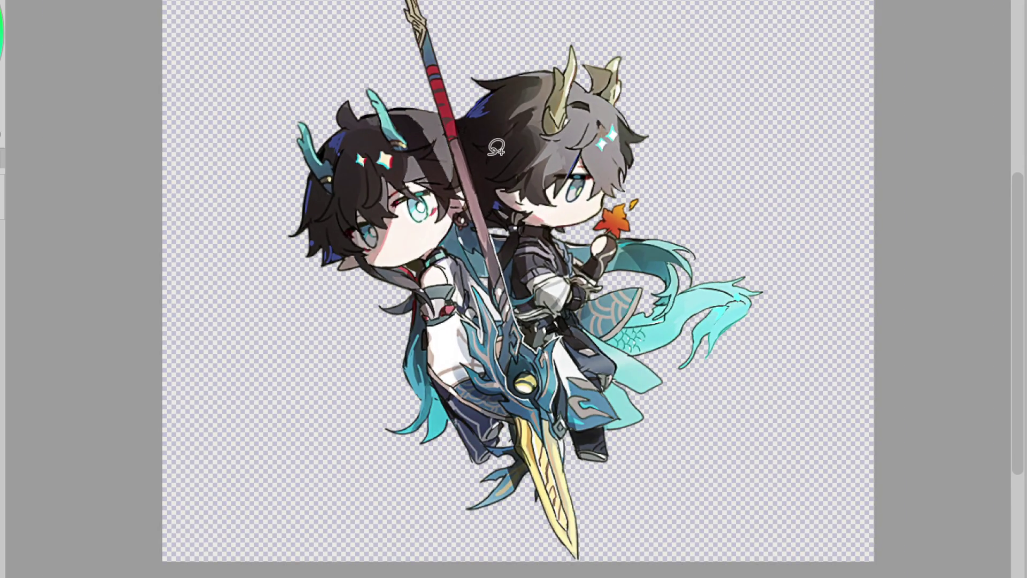
scroll(490, 191, down, 5)
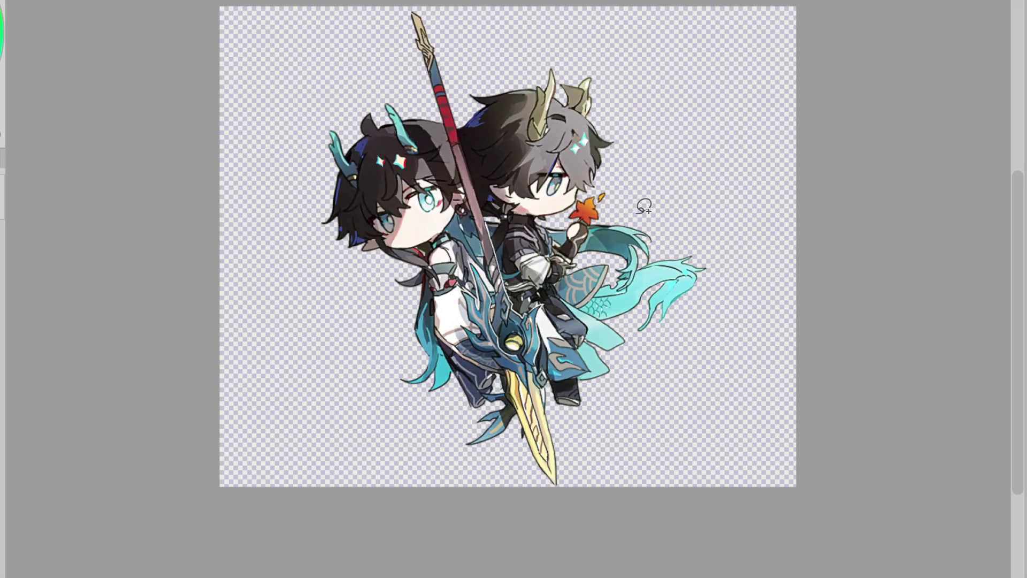
scroll(644, 202, up, 1)
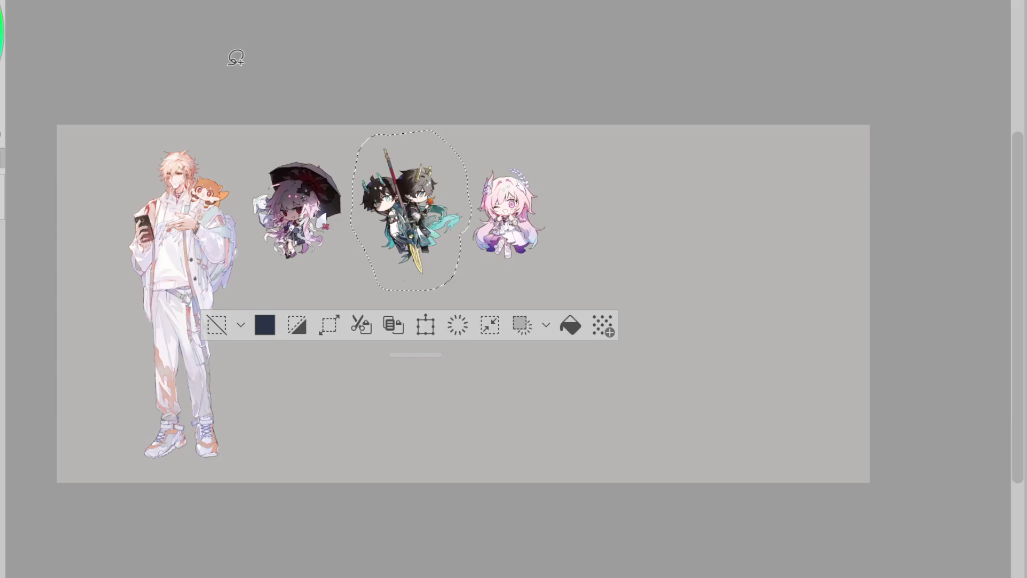
- Lasso the pink-haired winking chibi, drop it onto the empty canvas, and resize it to fit
mouse_move(484, 151)
mouse_down()
mouse_move(475, 172)
mouse_move(480, 279)
mouse_move(579, 138)
mouse_up()
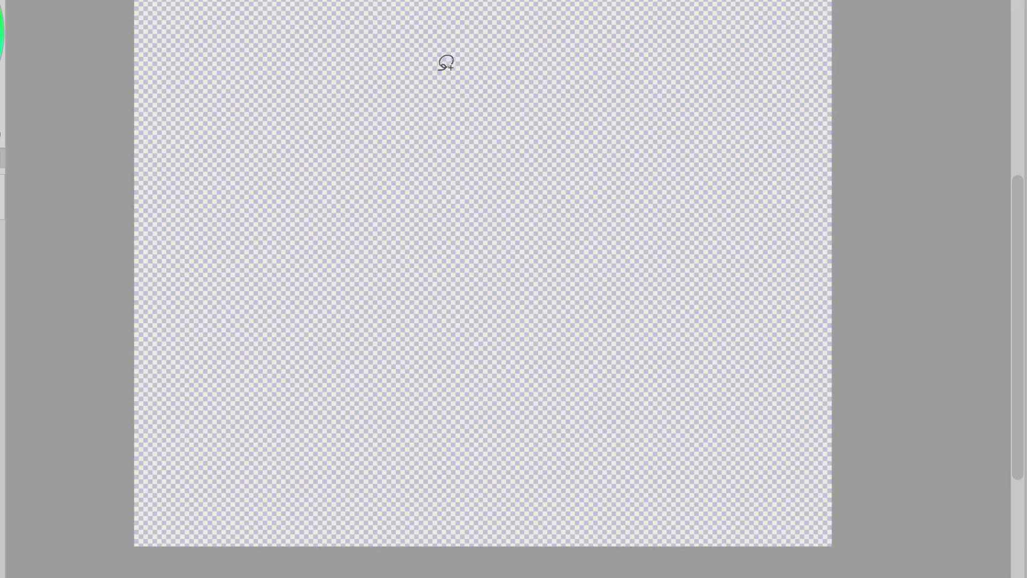
drag(1021, 236, 1019, 235)
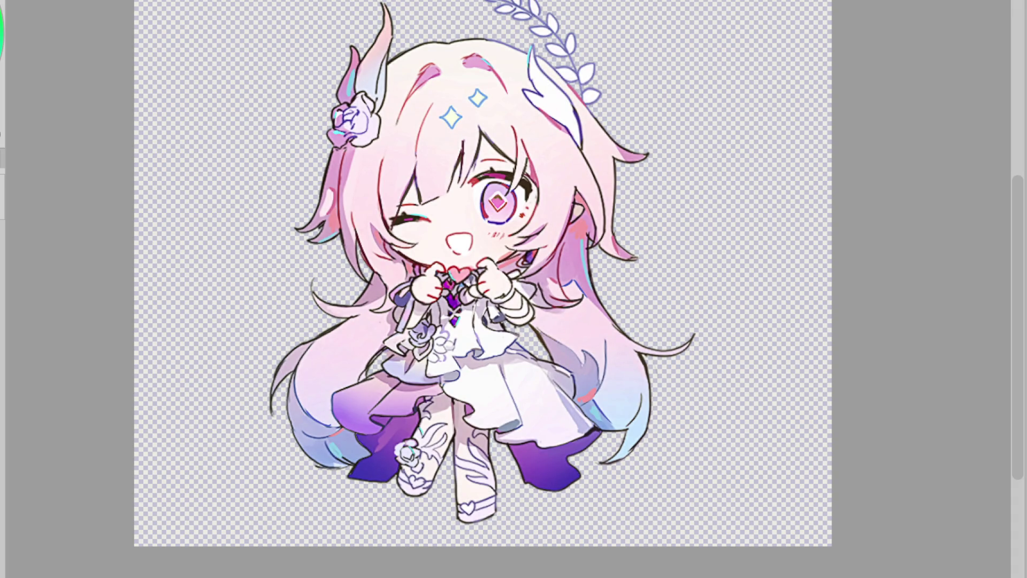
key(ctrl+t)
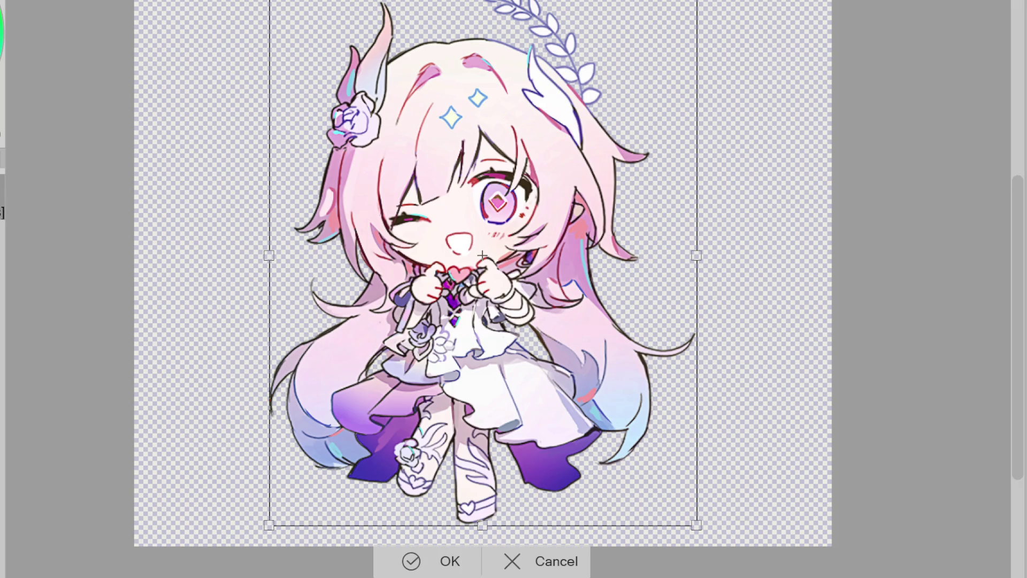
click(422, 561)
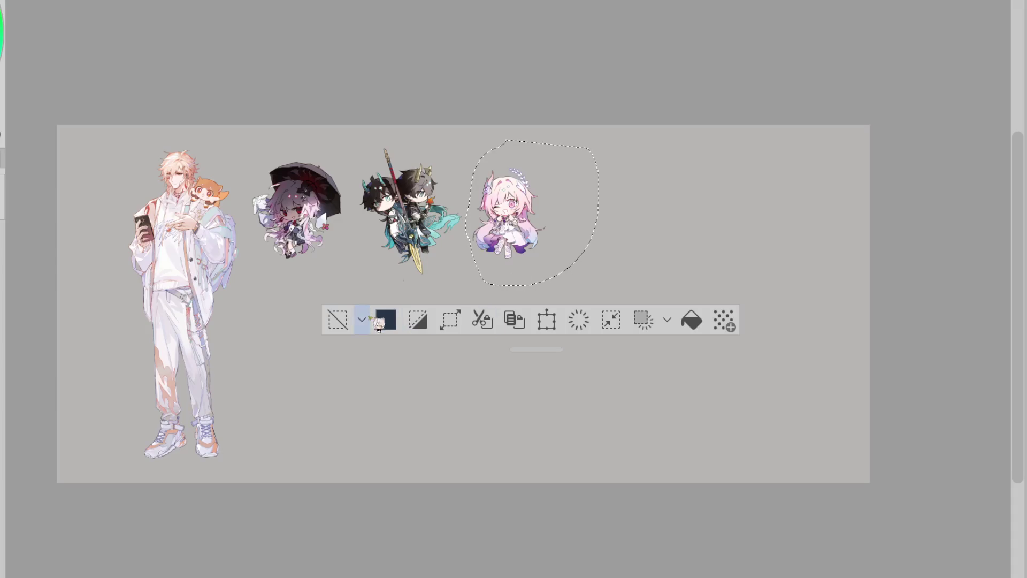
- Deselect the pink chibi, then shift the uniformed man right, clear of it, and commit
click(338, 320)
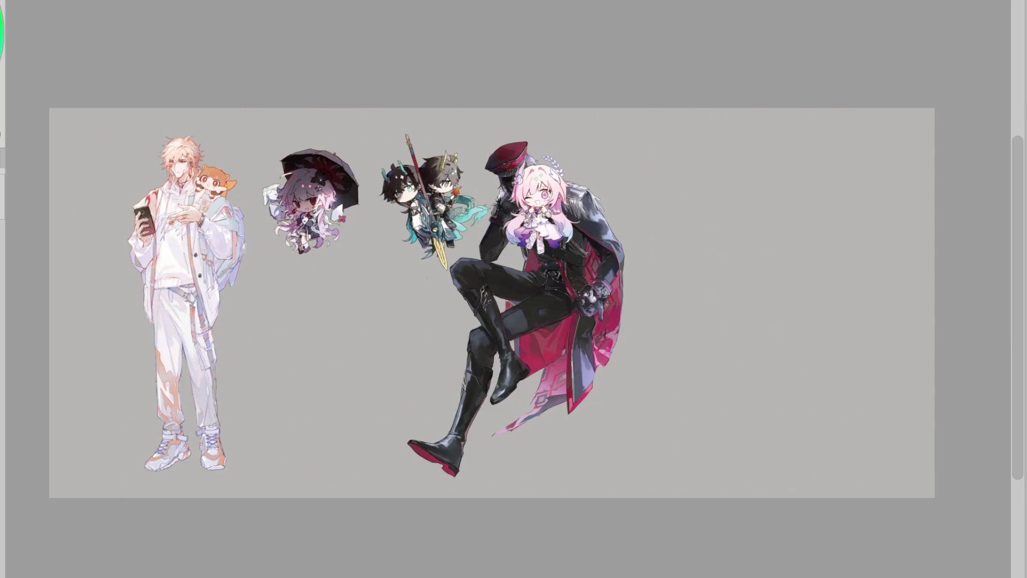
key(ctrl+t)
mouse_move(678, 258)
mouse_down()
mouse_move(722, 259)
mouse_move(703, 259)
mouse_up()
click(609, 504)
scroll(772, 168, up, 3)
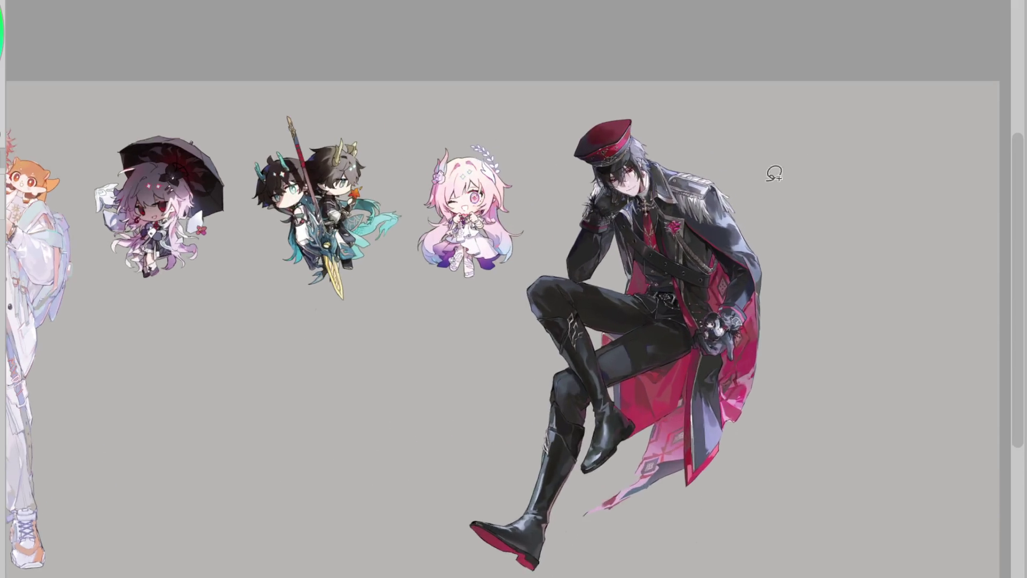
scroll(363, 188, up, 5)
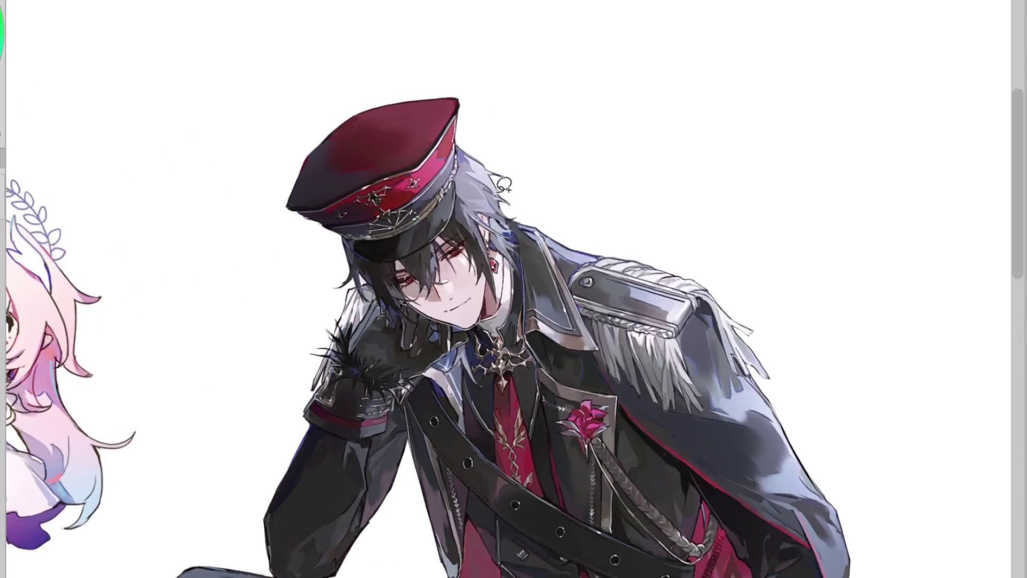
scroll(332, 120, down, 1)
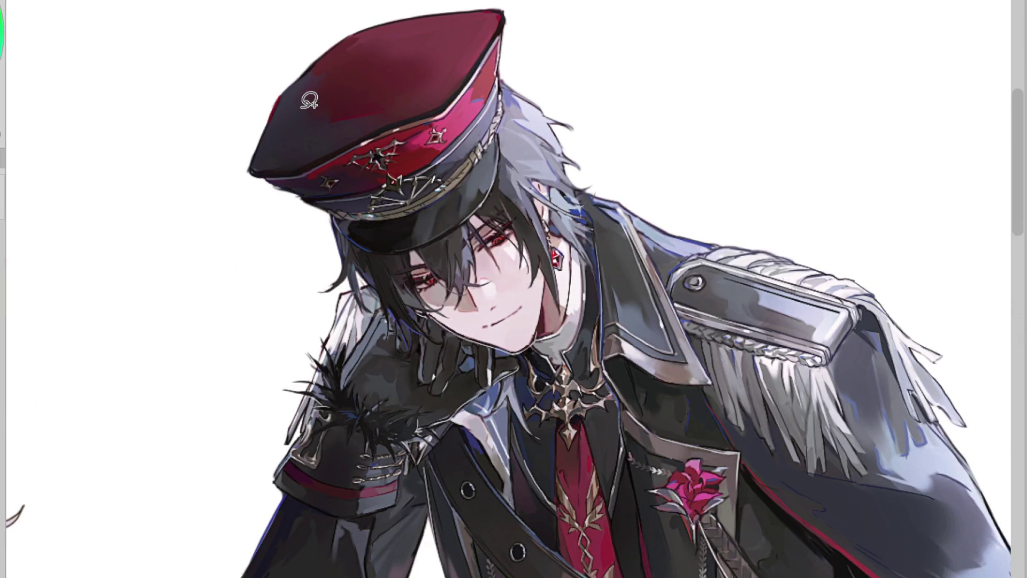